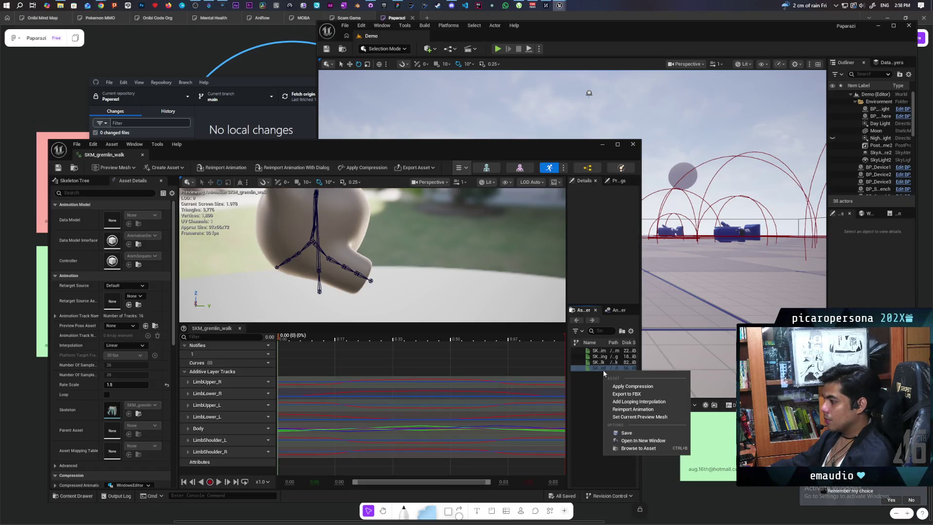
Step: Open SKM_gremlin_walk_Updated in a new window and pull it beside the original walk editor
left_click(626, 441)
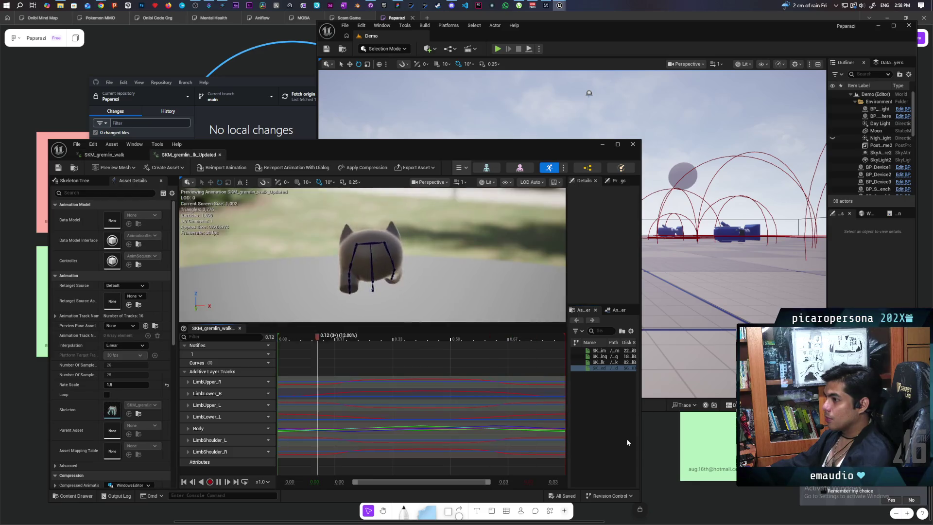
mouse_move(354, 156)
left_mouse_down()
mouse_move(516, 82)
mouse_move(546, 87)
left_mouse_up()
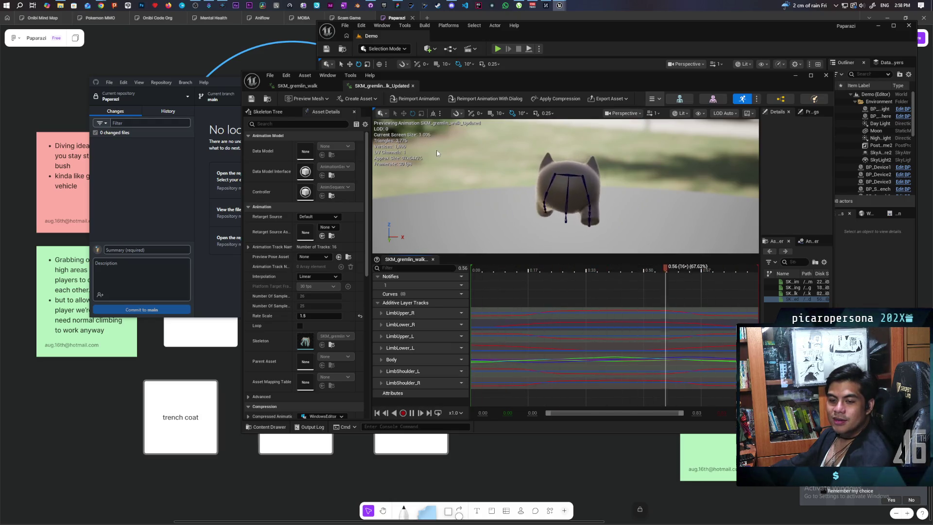
mouse_move(382, 86)
left_mouse_down()
mouse_move(430, 155)
mouse_move(234, 252)
mouse_move(621, 157)
left_mouse_up()
Step: Tile the original walk window top-left and the enlarged updated walk window top-right
left_click_drag(568, 89, 386, 81)
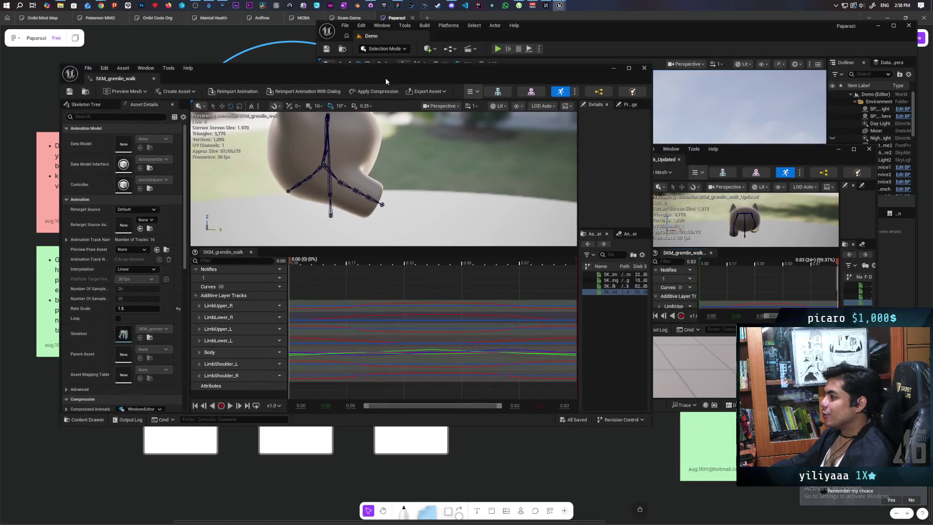
left_click_drag(742, 162, 731, 80)
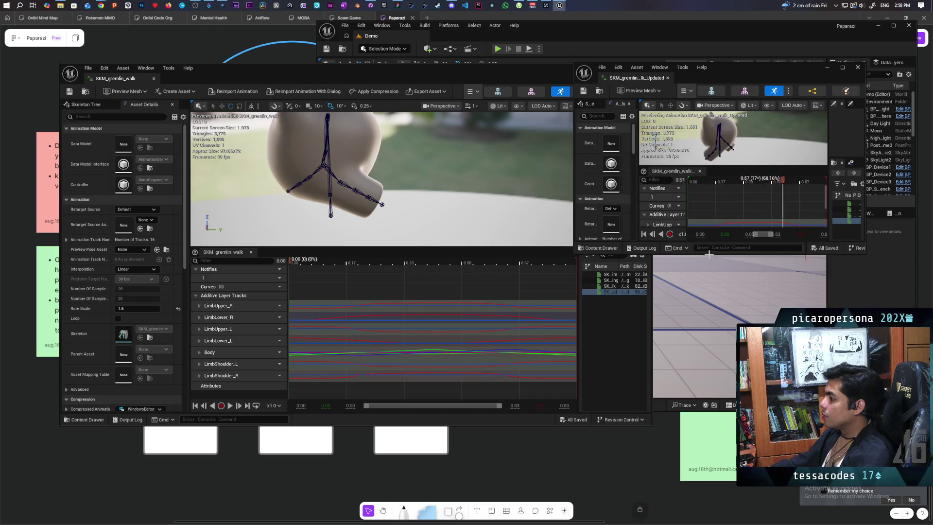
mouse_move(709, 253)
left_mouse_down()
mouse_move(716, 436)
mouse_move(714, 424)
left_mouse_up()
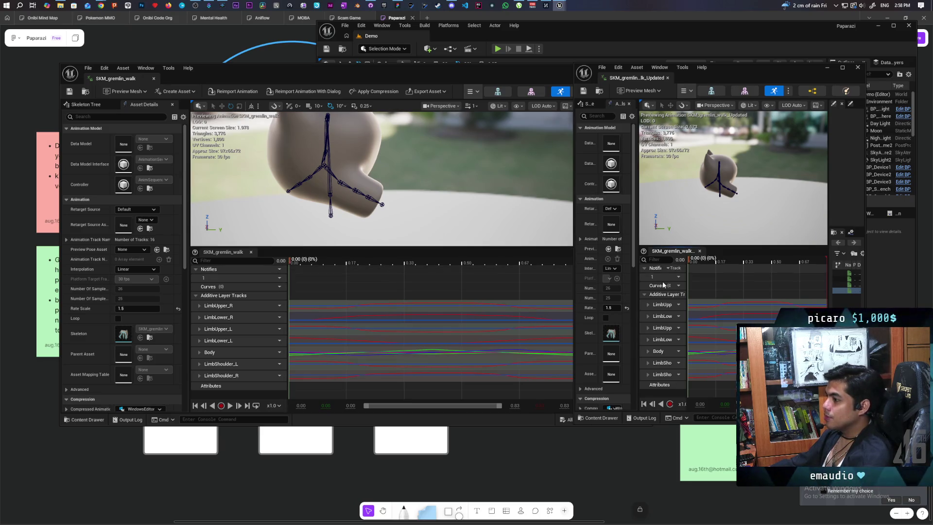
left_click_drag(573, 158, 339, 158)
left_click_drag(516, 77, 591, 77)
mouse_move(404, 75)
left_mouse_down()
mouse_move(263, 42)
mouse_move(279, 50)
mouse_move(337, 36)
mouse_move(328, 38)
left_mouse_up()
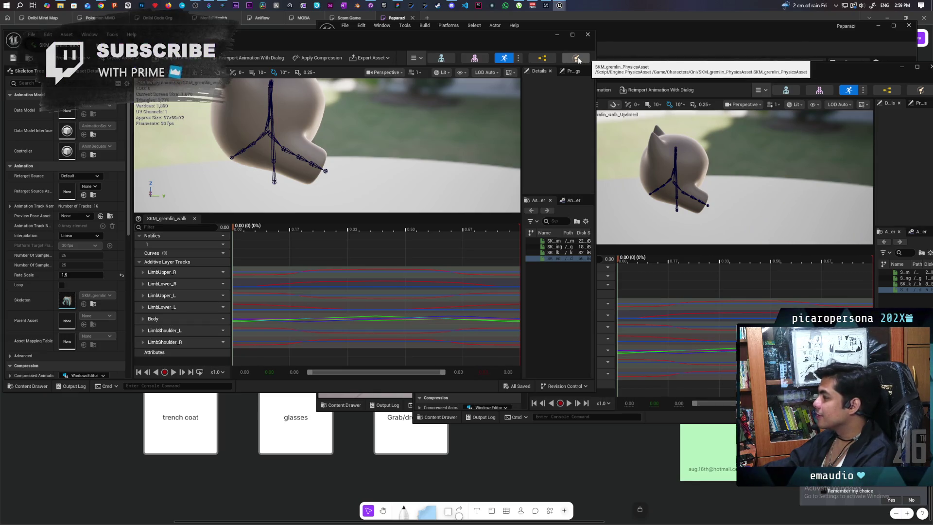
left_click_drag(594, 110, 413, 110)
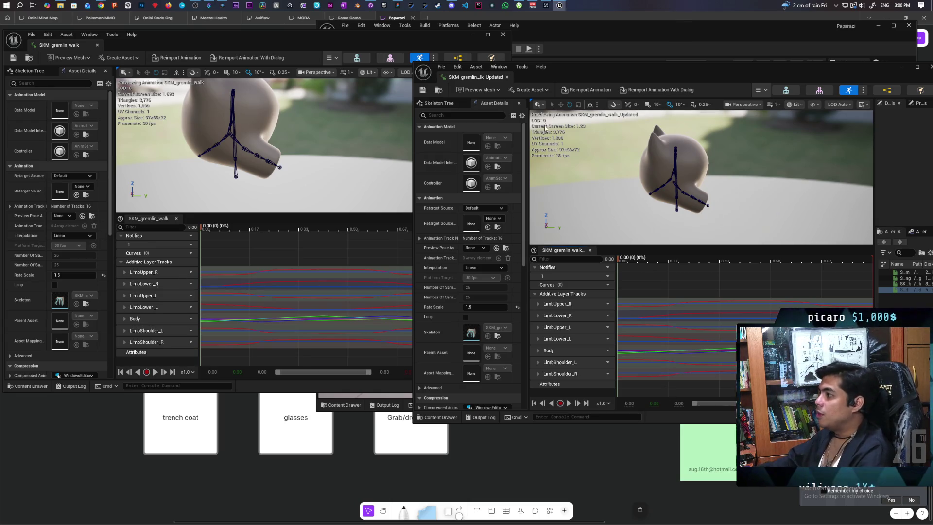
Step: Bring the original walk window forward and shift the updated one aside to uncover the level
mouse_move(271, 46)
left_mouse_down()
mouse_move(361, 133)
mouse_move(327, 131)
left_mouse_up()
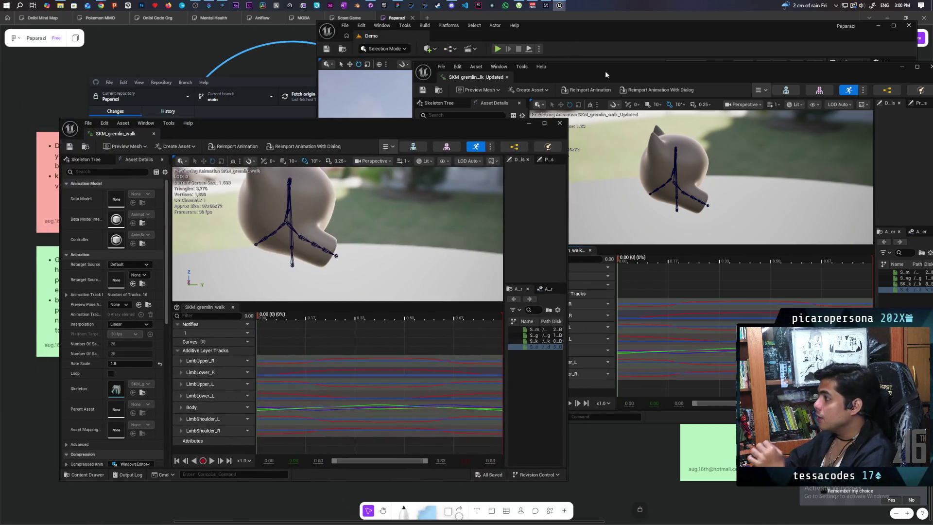
left_click_drag(602, 74, 531, 190)
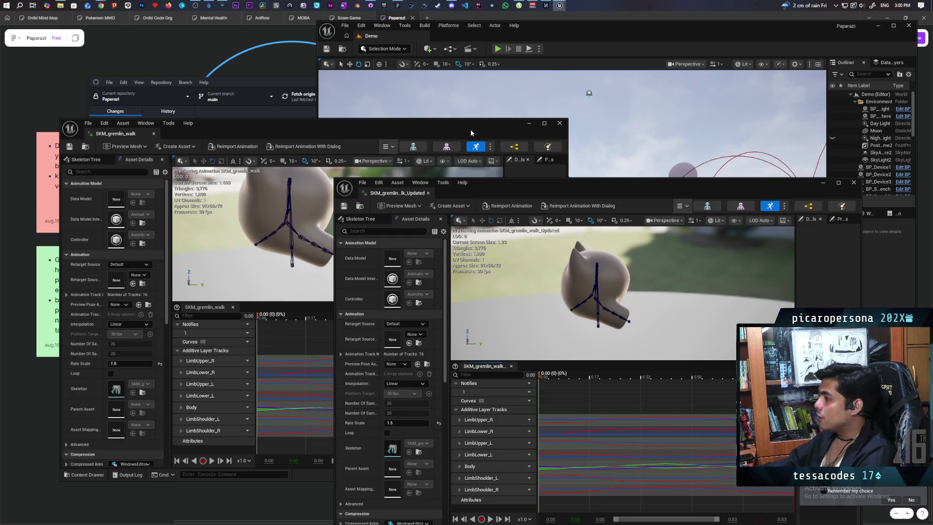
Step: Minimize both gremlin walk windows, select SandboxCharacter_Mover, and fly toward the blue characters
left_click(529, 123)
left_click(822, 182)
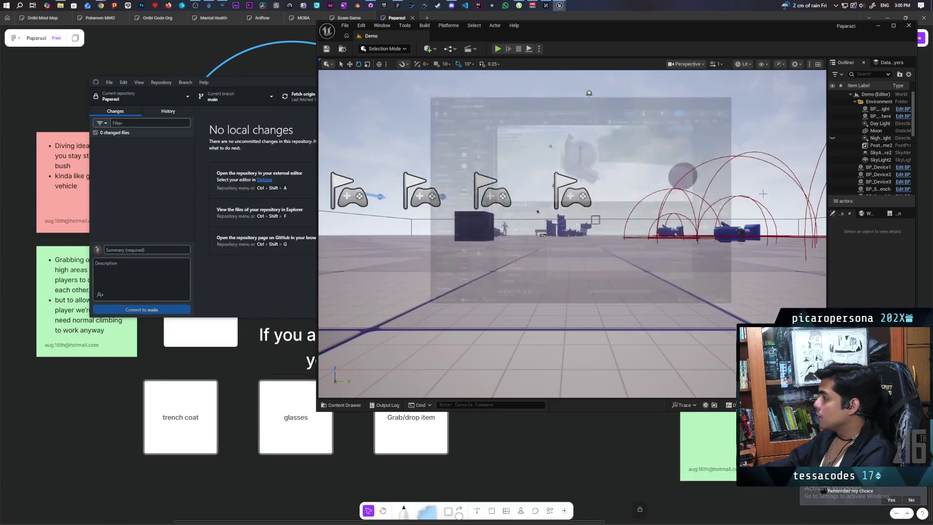
key("w")
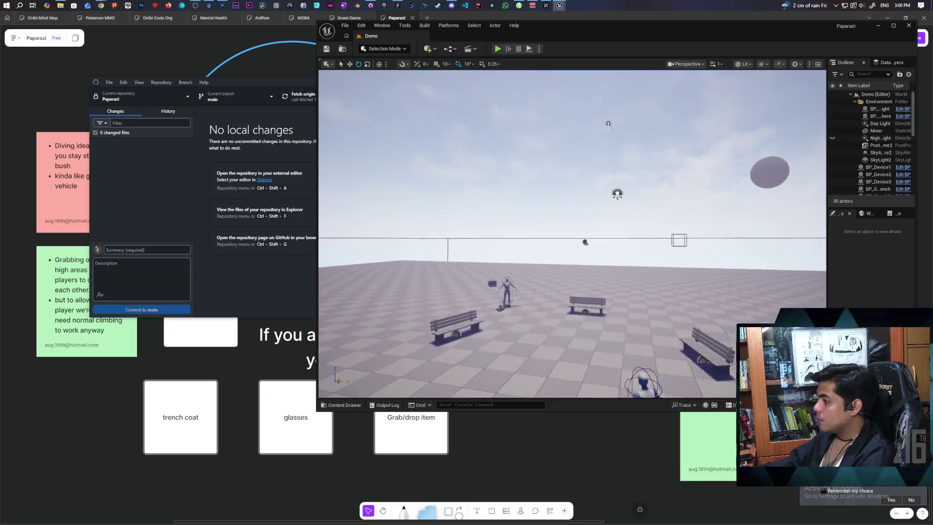
left_click(561, 253)
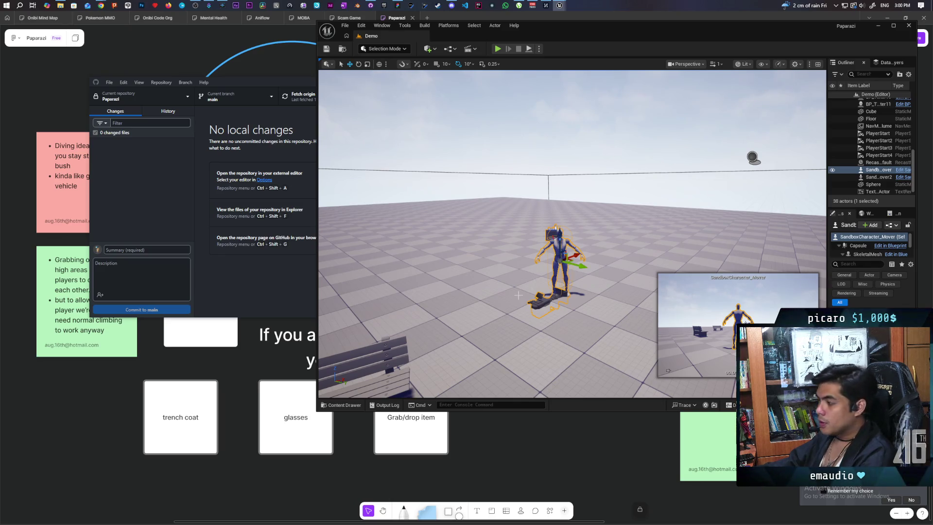
key("w")
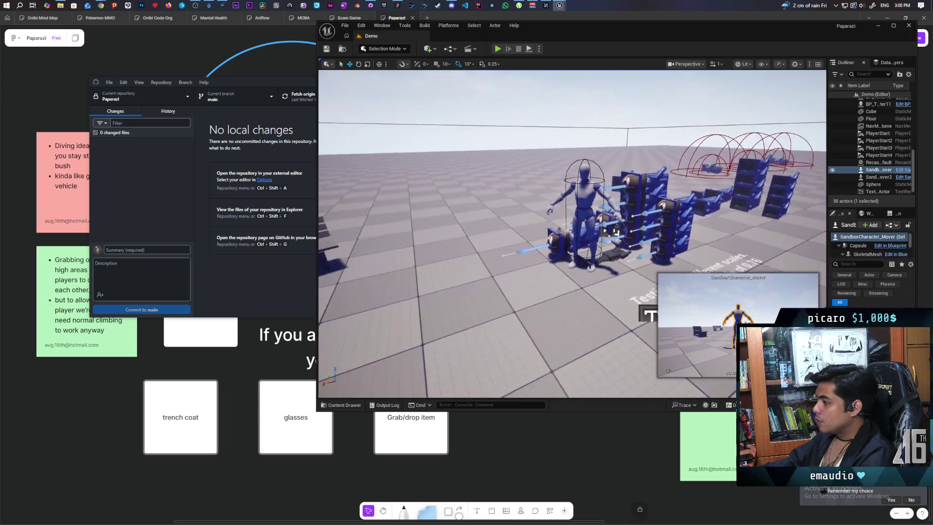
key("w")
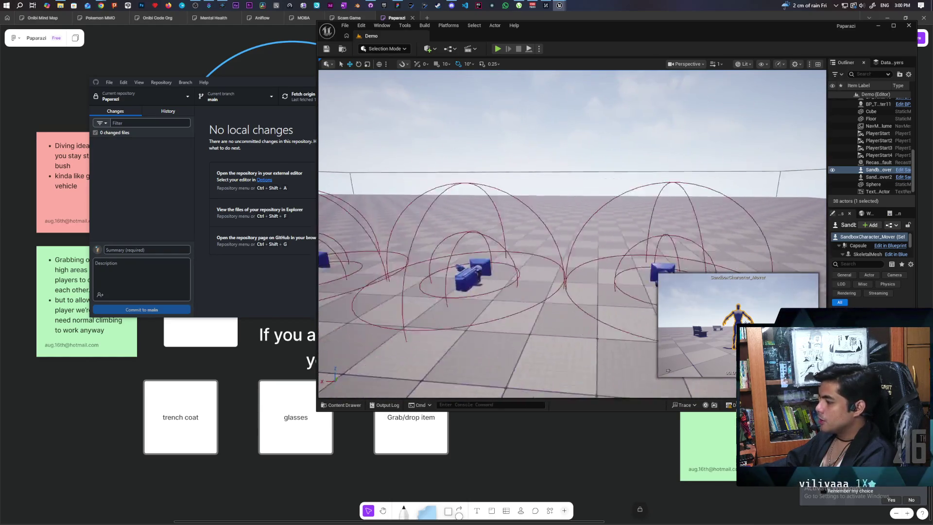
Step: Run a multiplayer PIE test, picking up and stowing the DSLR camera and phone, then stop
key("alt+p")
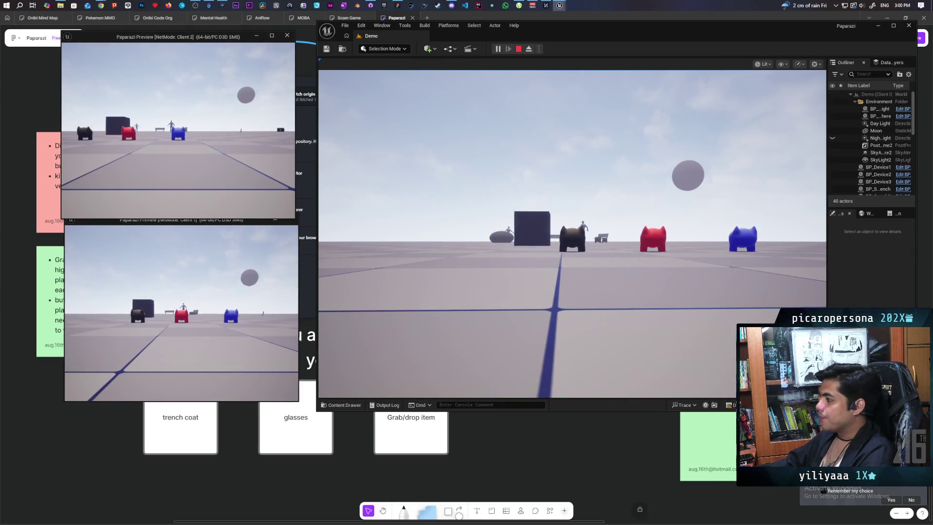
left_click(401, 208)
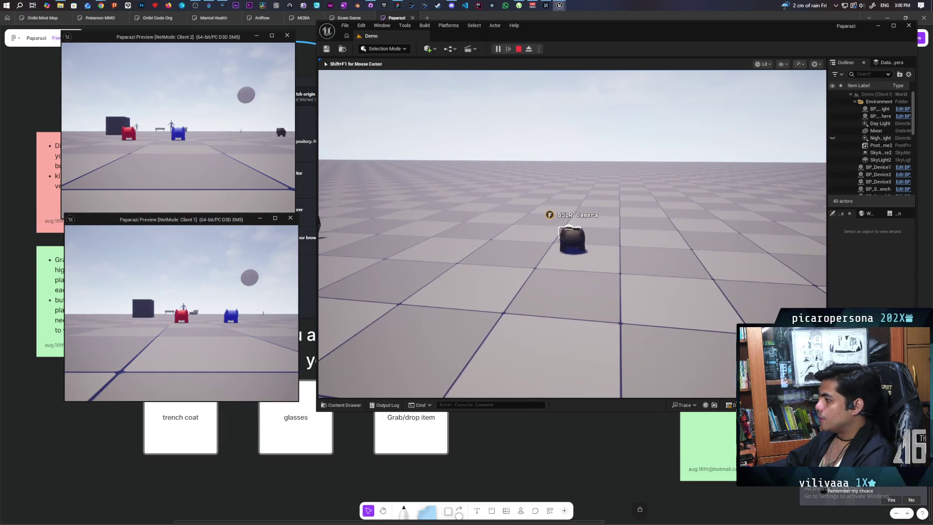
key("f")
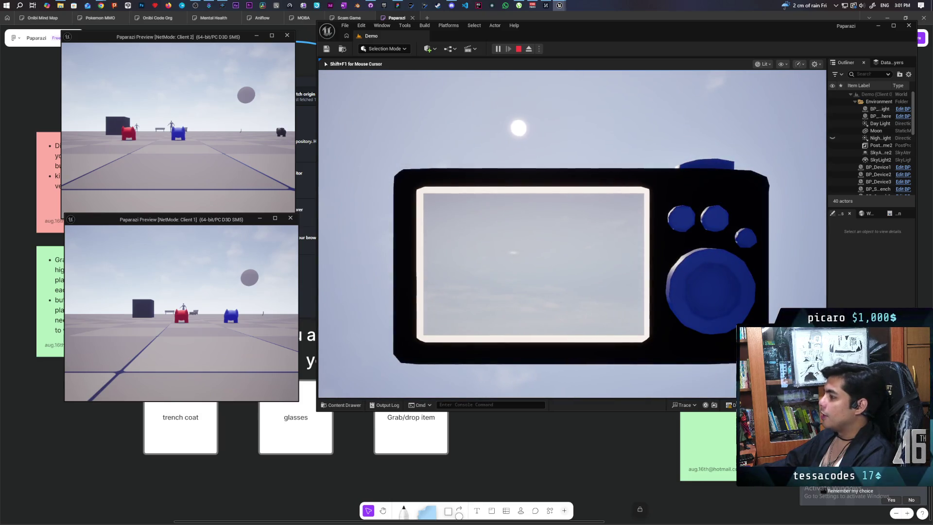
key("f")
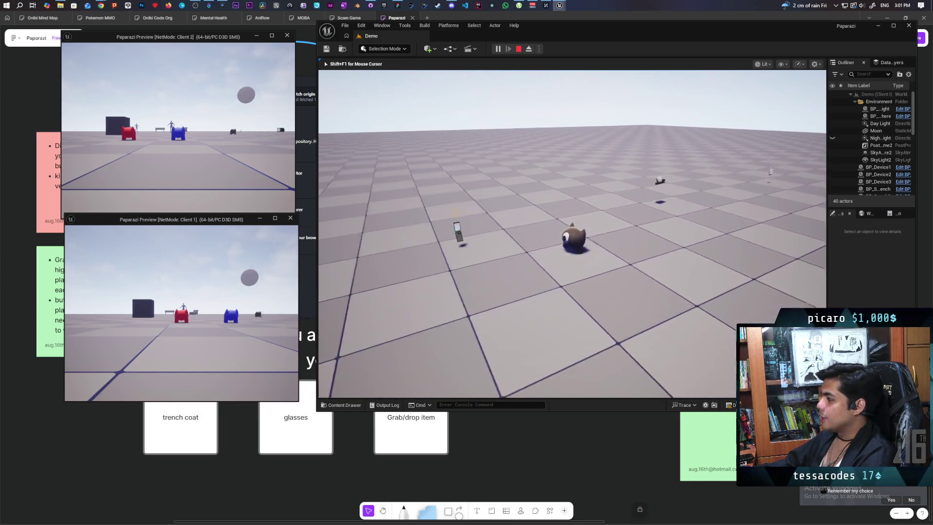
key("f")
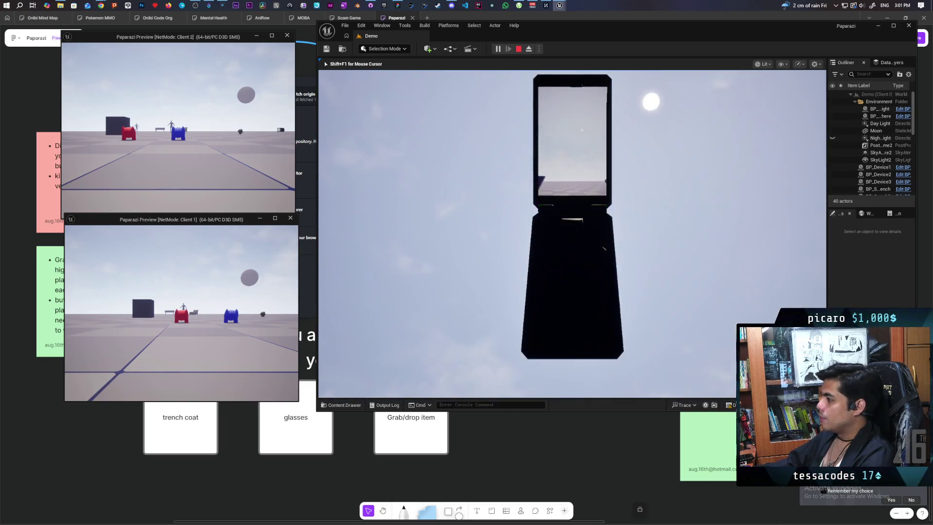
key("f")
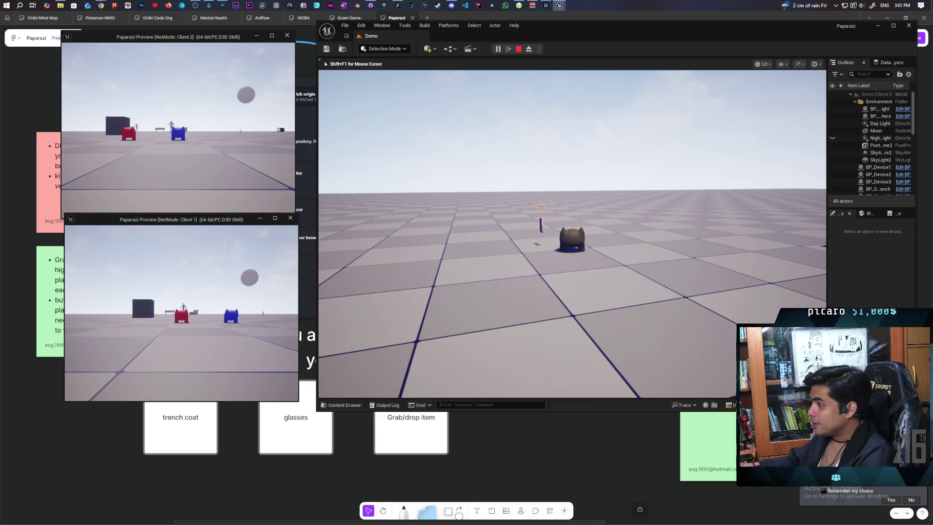
key("w")
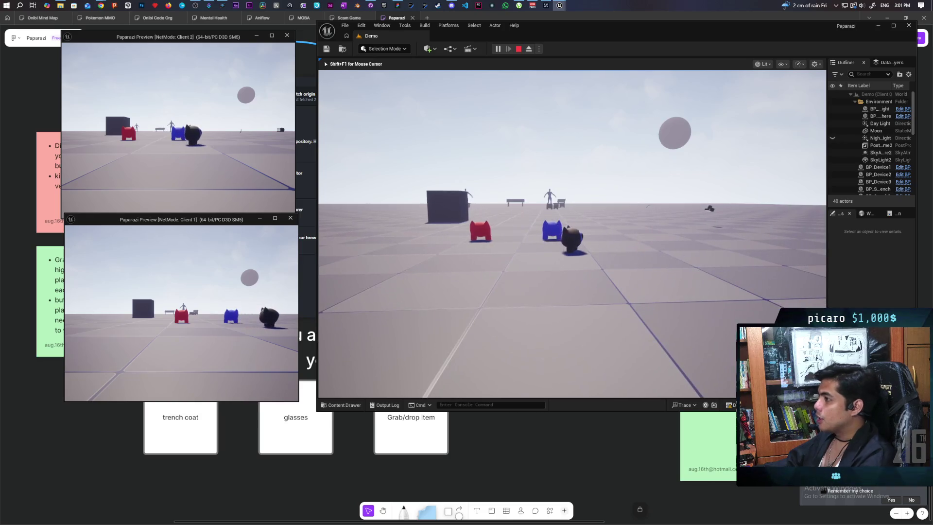
key("Escape")
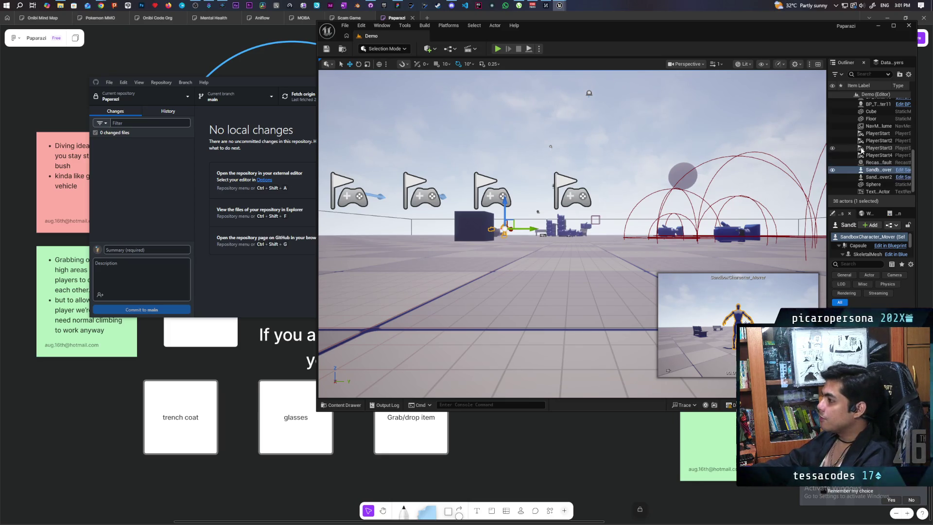
Step: Fly the viewport over the blue blocks and test props and select the BP_Device1 phone
mouse_move(572, 233)
left_mouse_down()
mouse_move(562, 216)
mouse_move(568, 151)
mouse_move(602, 148)
mouse_move(591, 122)
mouse_move(598, 107)
mouse_move(612, 108)
mouse_move(600, 110)
mouse_move(545, 287)
mouse_move(496, 289)
mouse_move(588, 289)
left_mouse_up()
left_click(568, 145)
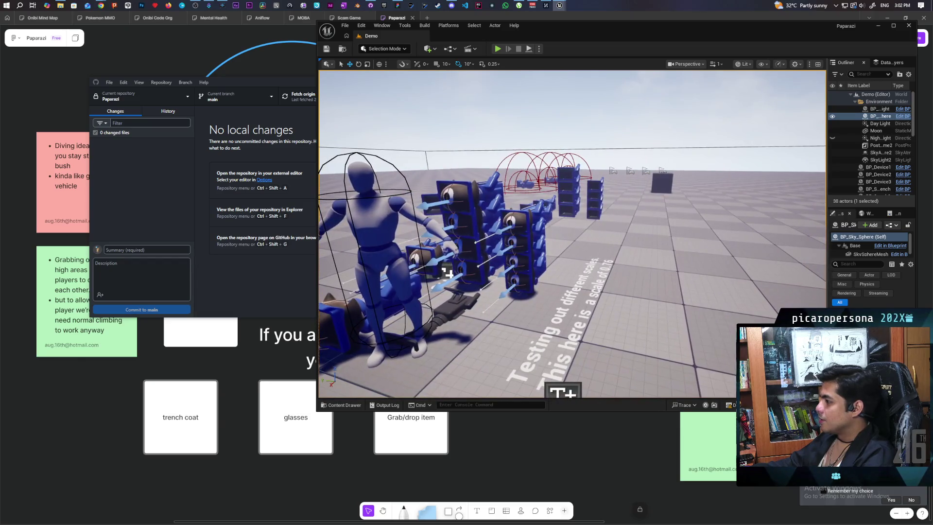
mouse_move(489, 274)
left_mouse_down()
mouse_move(506, 297)
mouse_move(511, 265)
mouse_move(486, 265)
mouse_move(579, 233)
left_mouse_up()
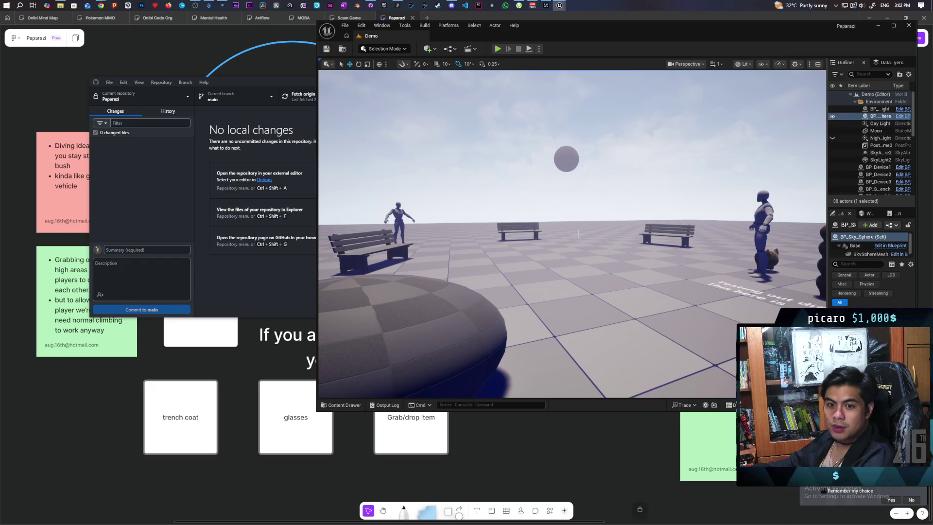
left_click_drag(585, 229, 585, 190)
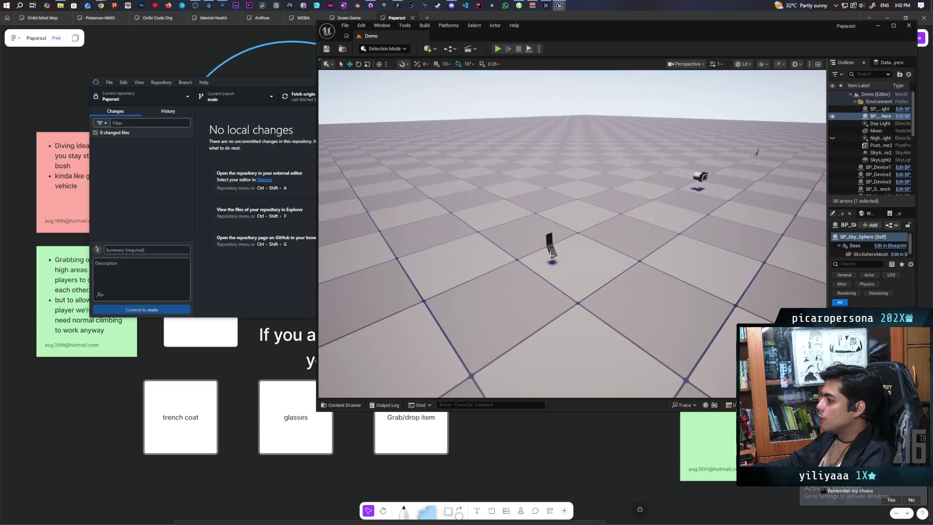
left_click(551, 250)
mouse_move(663, 234)
left_mouse_down()
mouse_move(689, 218)
mouse_move(678, 226)
mouse_move(675, 218)
mouse_move(664, 234)
left_mouse_up()
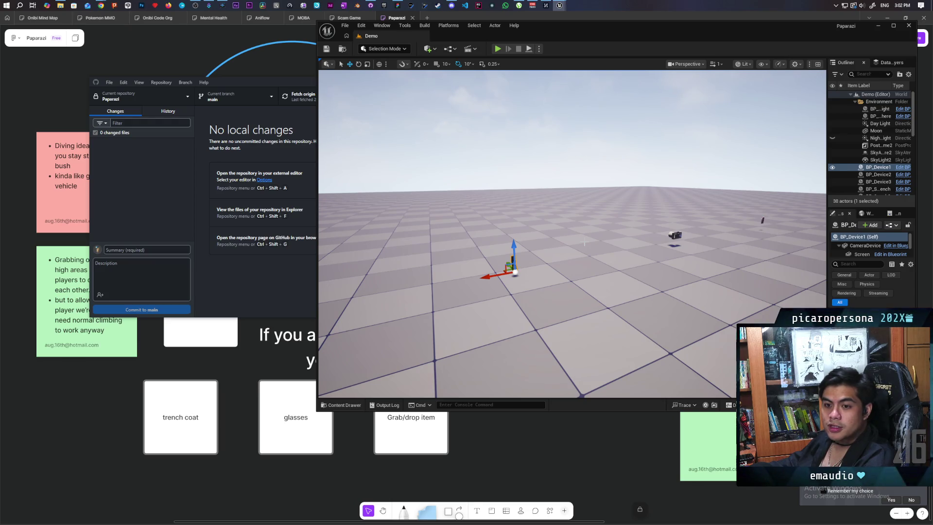
mouse_move(572, 242)
left_mouse_down()
mouse_move(559, 211)
mouse_move(561, 228)
mouse_move(536, 223)
mouse_move(551, 224)
mouse_move(544, 230)
left_mouse_up()
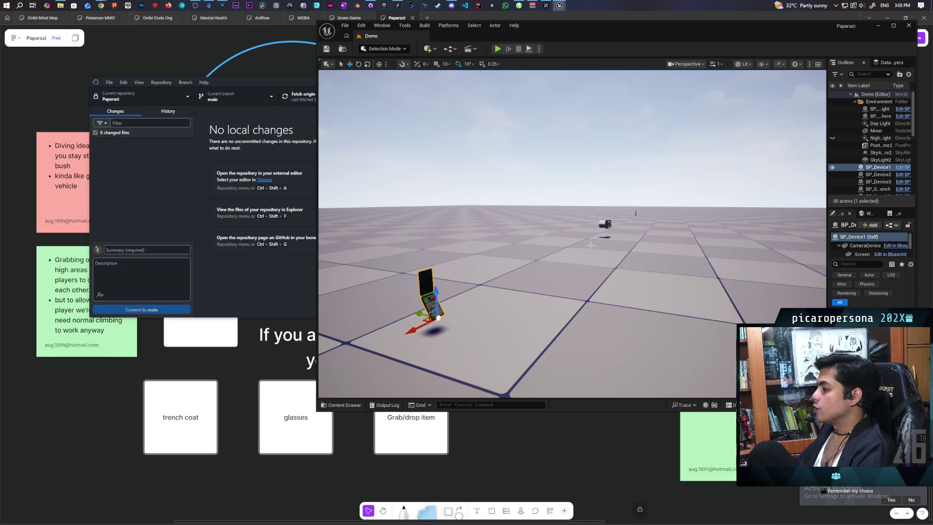
mouse_move(622, 246)
left_mouse_down()
mouse_move(600, 244)
mouse_move(590, 261)
mouse_move(564, 253)
left_mouse_up()
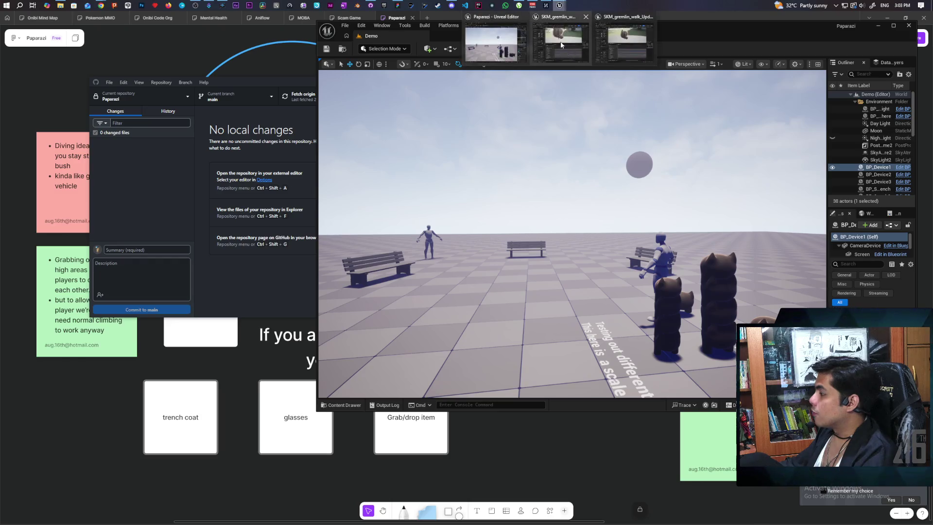
Step: Raise the updated walk window and select its LimbUpper_R and LimbUpper_L tracks
left_click(572, 16)
left_click(607, 39)
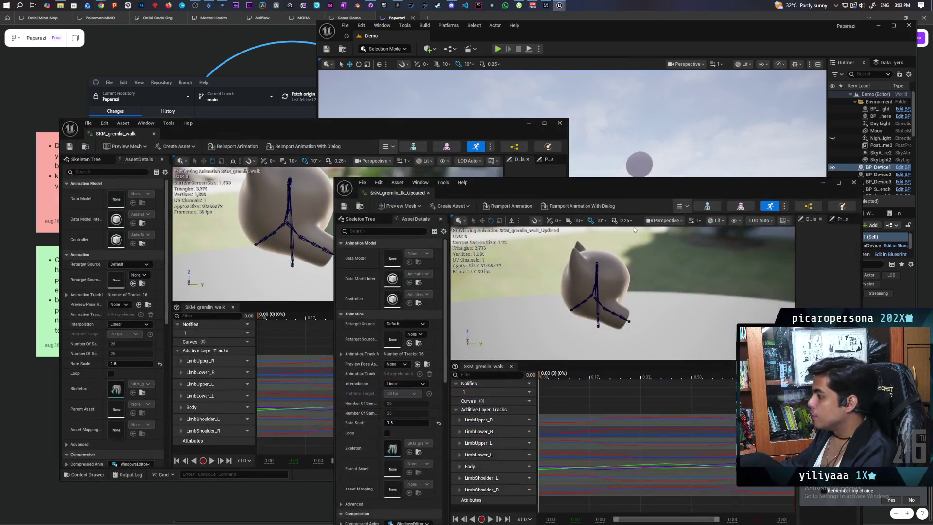
left_click_drag(621, 197, 668, 146)
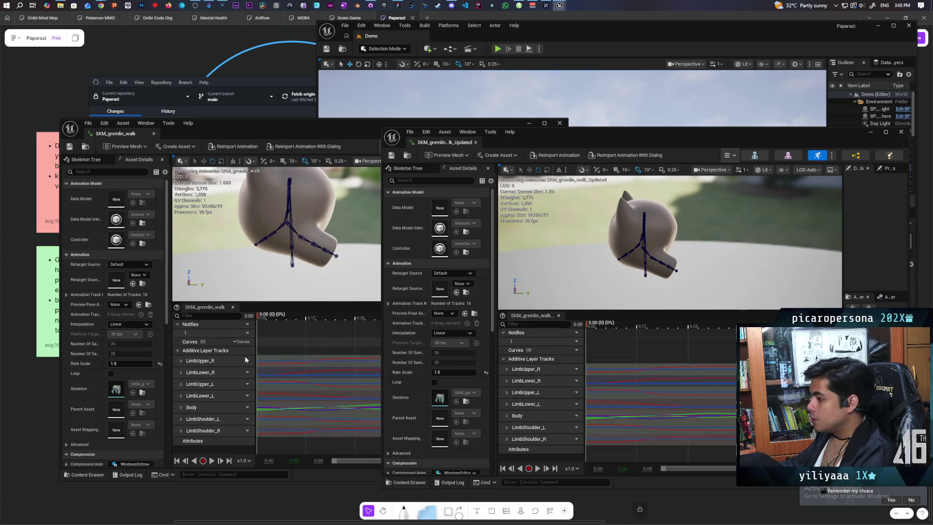
left_click(525, 369)
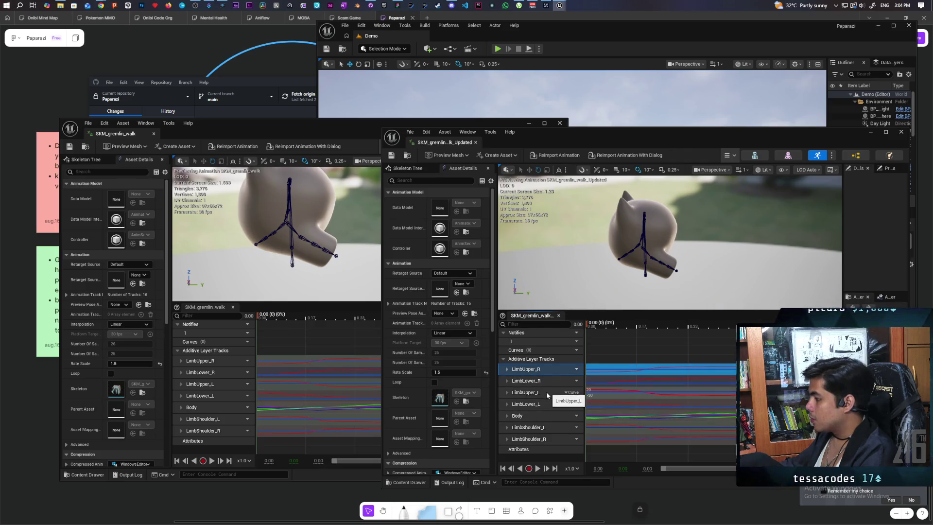
left_click(543, 392, "ctrl")
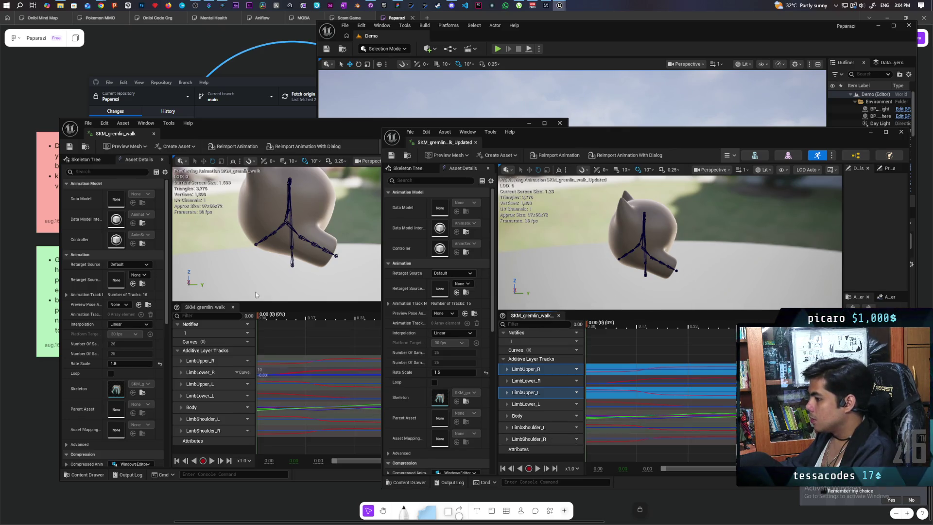
Step: Undo the track selection with Ctrl+Z and close the original SKM_gremlin_walk window
left_click(254, 126)
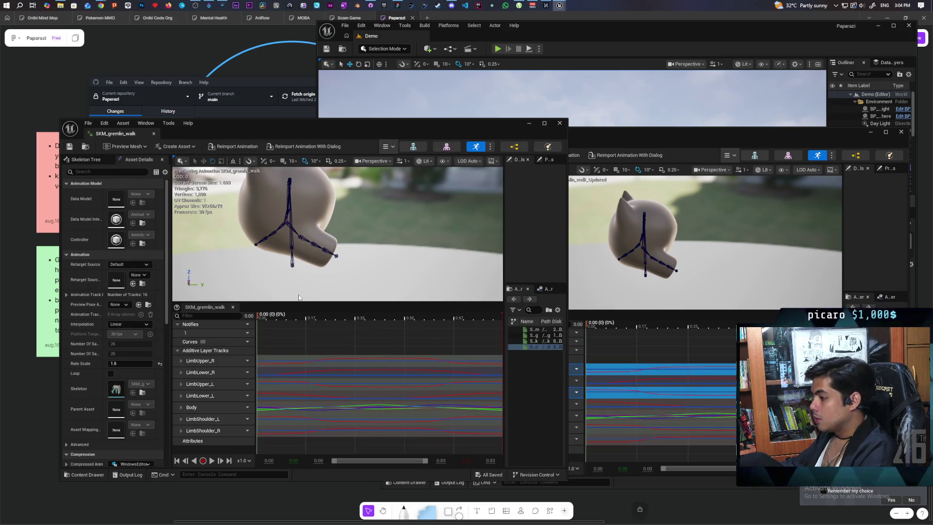
key("ctrl+z")
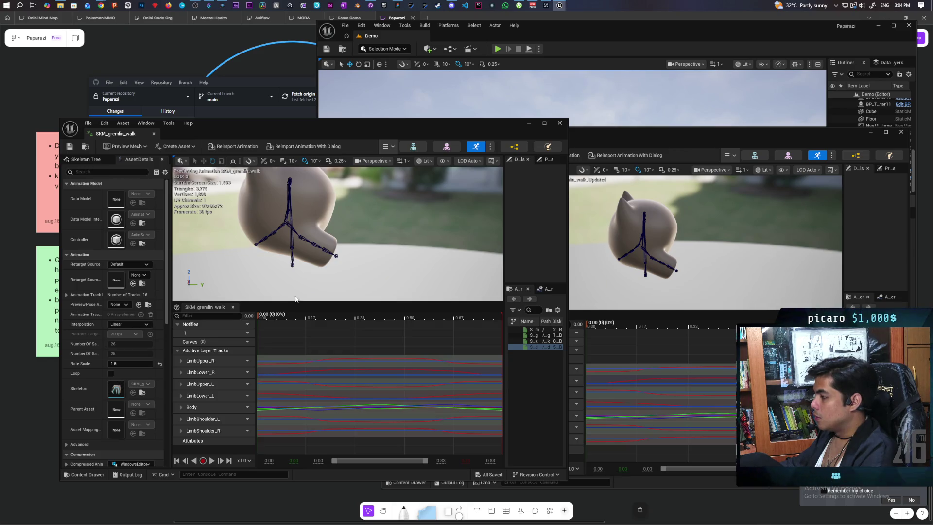
left_click(594, 173)
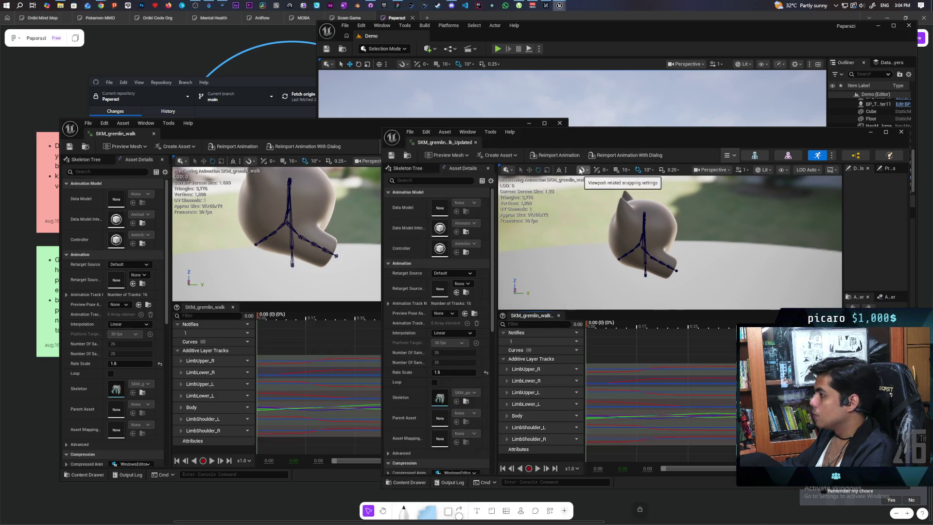
left_click(359, 133)
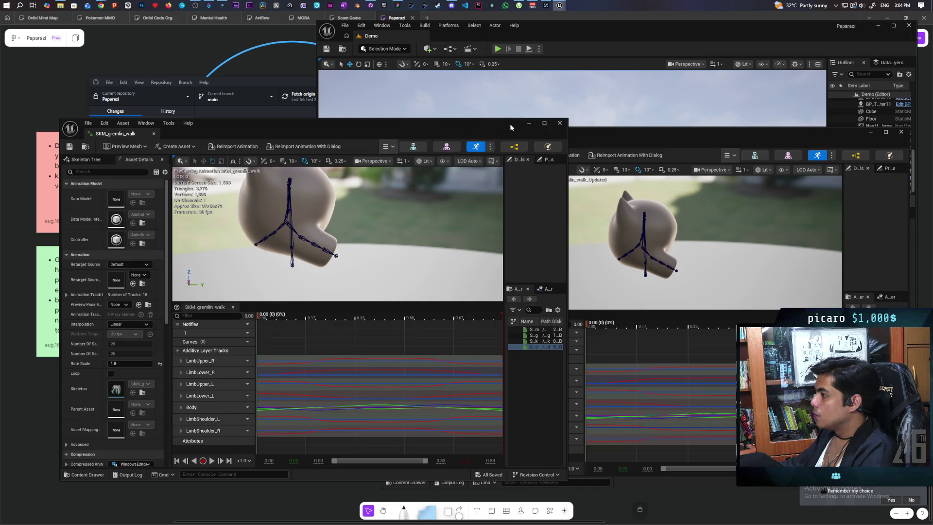
left_click(560, 123)
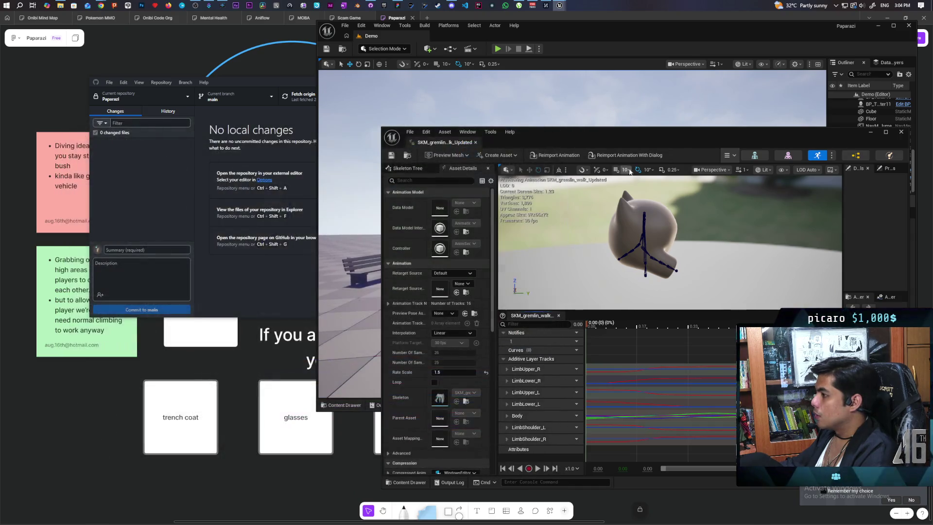
Step: Discard the SKM_gremlin_walk.uasset changes, then return to the Unreal Oni folder
left_click(421, 158)
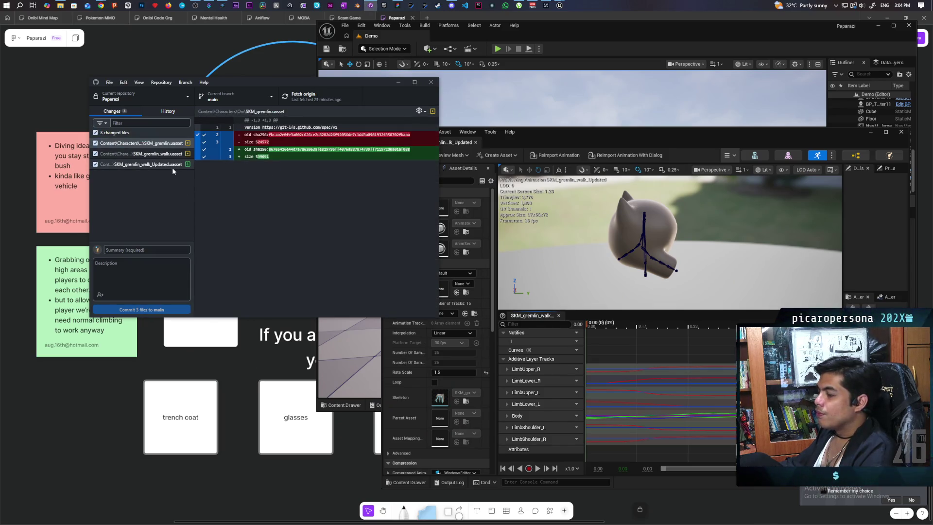
left_click(165, 154)
right_click(168, 155)
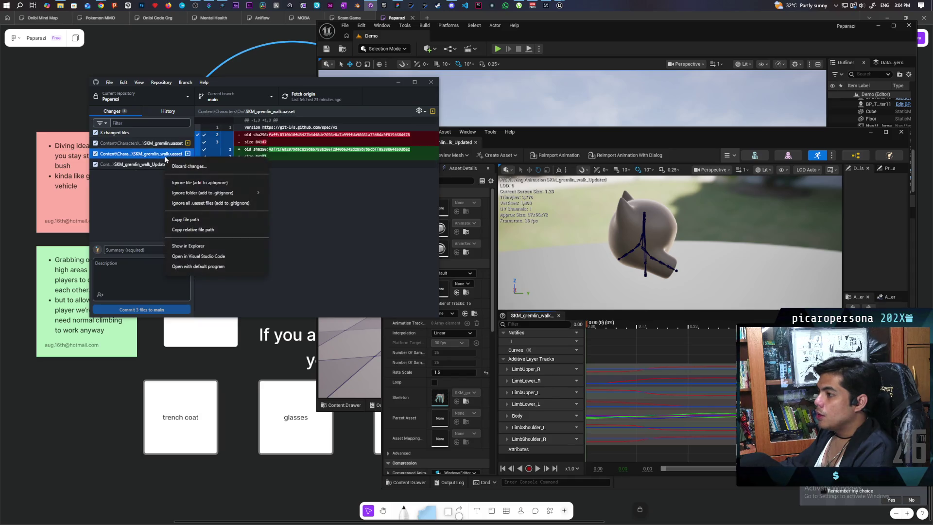
left_click(206, 167)
left_click(267, 236)
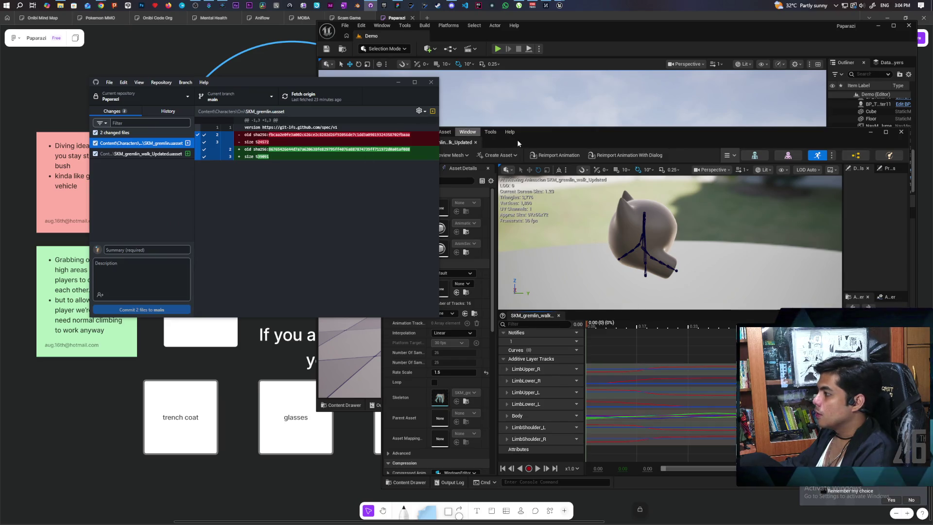
left_click(534, 138)
left_click(407, 156)
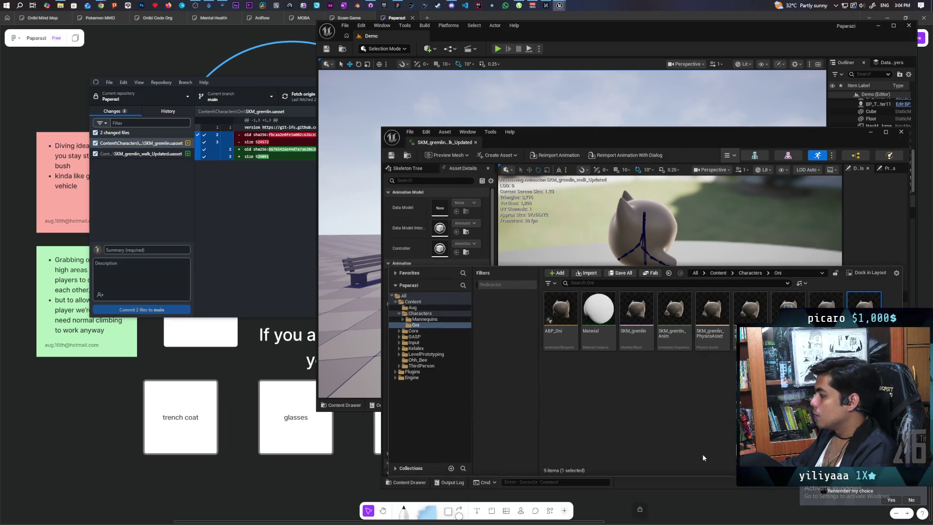
Step: Reopen SKM_gremlin_walk on the left and float SKM_gremlin_walk_Updated in its own enlarged window
double_click(826, 306)
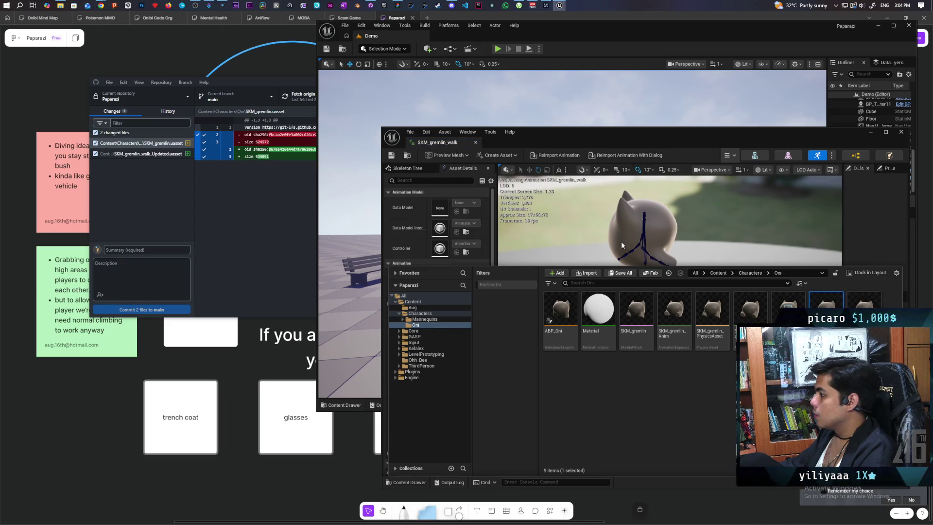
left_click(409, 482)
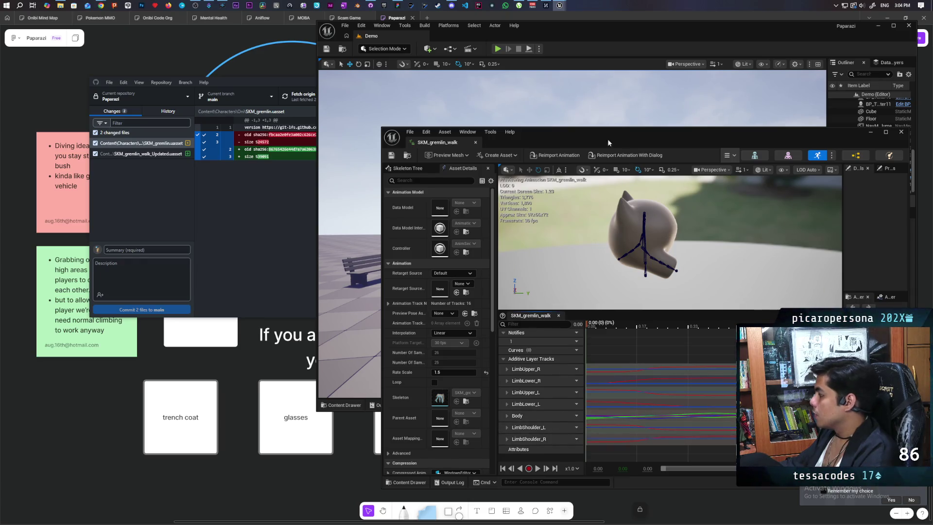
mouse_move(577, 131)
left_mouse_down()
mouse_move(314, 132)
mouse_move(301, 119)
left_mouse_up()
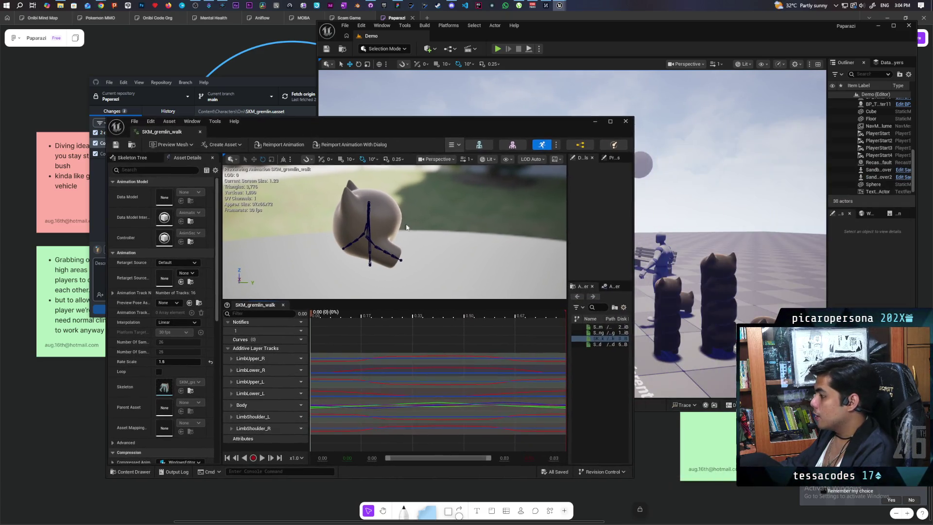
right_click(601, 346)
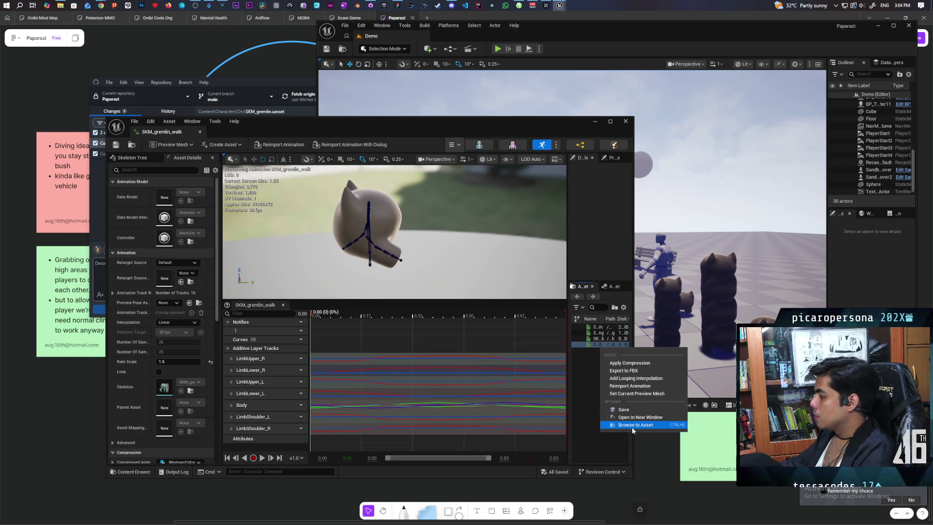
left_click(633, 427)
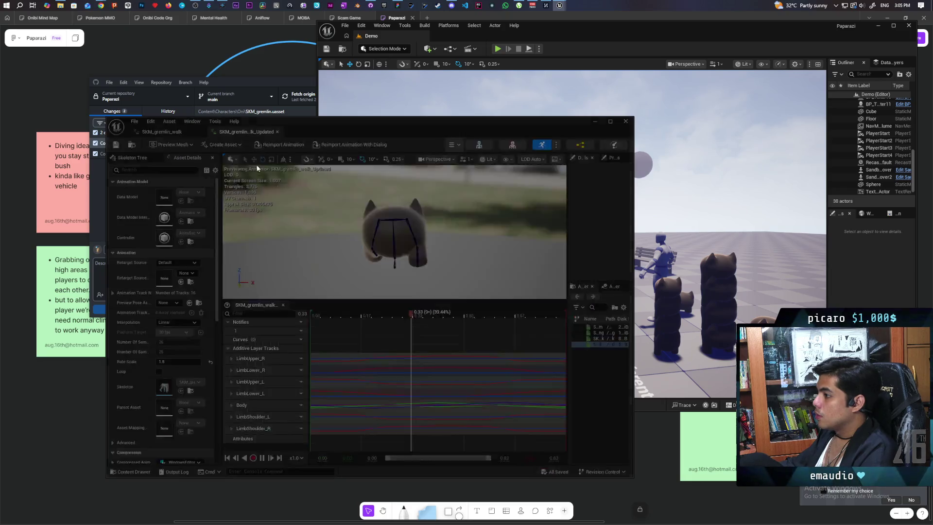
mouse_move(243, 132)
left_mouse_down()
mouse_move(266, 162)
mouse_move(413, 90)
left_mouse_up()
mouse_move(662, 298)
left_mouse_down()
mouse_move(846, 428)
mouse_move(865, 459)
left_mouse_up()
Step: Place the updated walk on the left and the original on the right, stopping preview playback
left_click_drag(619, 217, 680, 211)
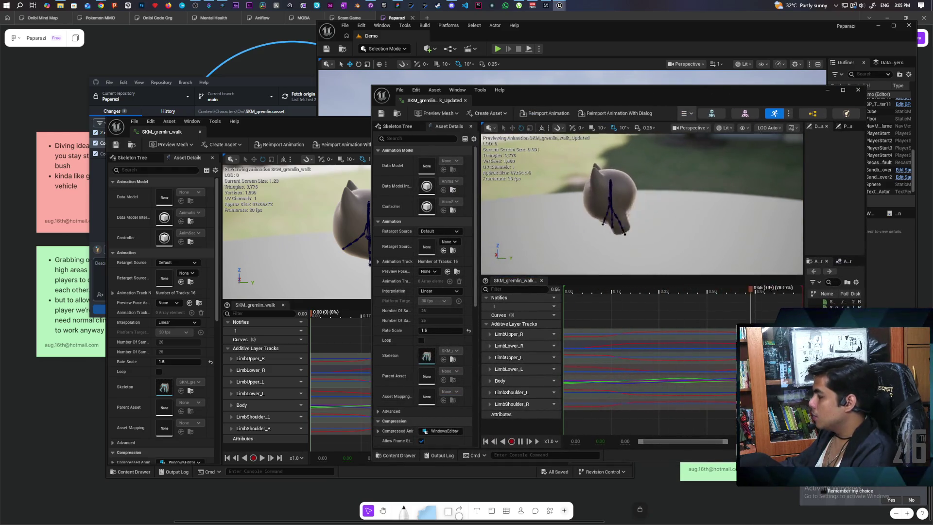
left_click_drag(350, 131, 653, 174)
left_click_drag(625, 101, 281, 127)
mouse_move(605, 172)
left_mouse_down()
mouse_move(598, 130)
mouse_move(610, 128)
left_mouse_up()
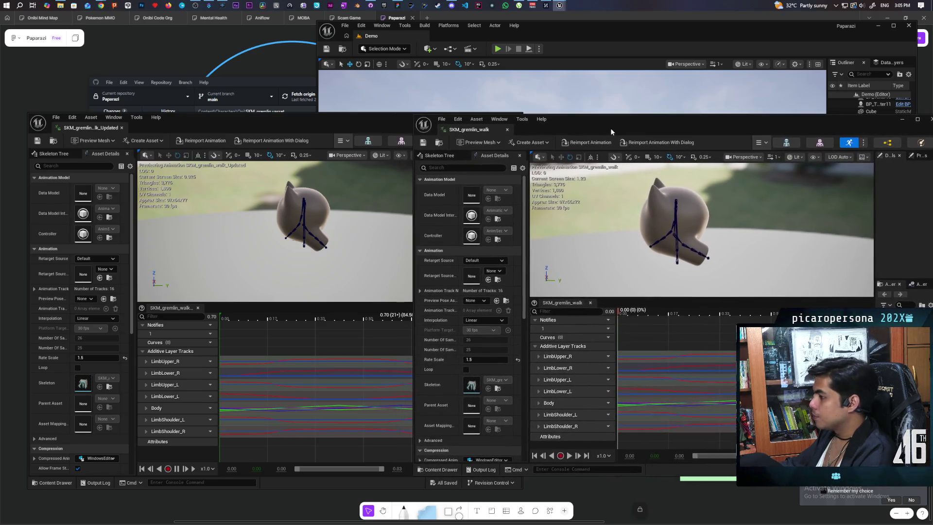
mouse_move(349, 128)
left_mouse_down()
mouse_move(319, 129)
mouse_move(336, 128)
left_mouse_up()
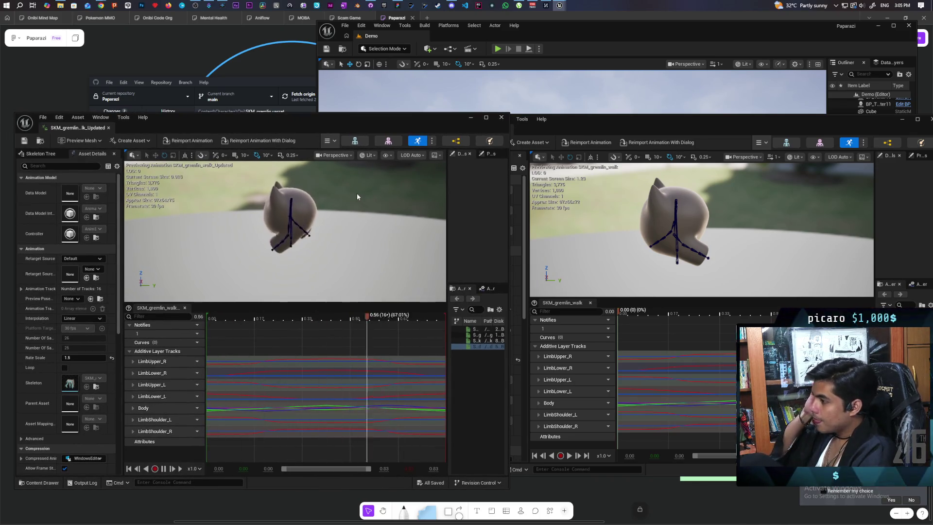
left_click(165, 470)
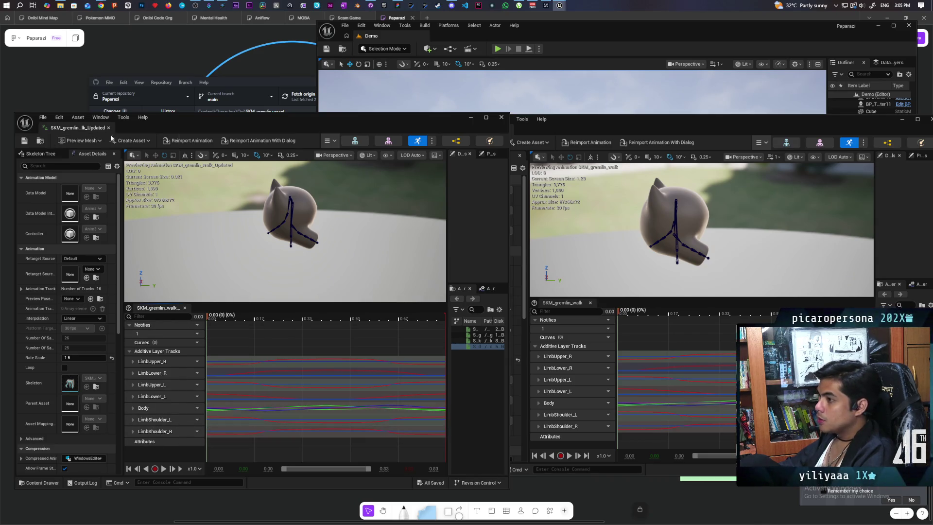
left_click(599, 128)
Step: Select LimbShoulder_L and LimbShoulder_R under Additive Layer Tracks and delete both
left_click(269, 127)
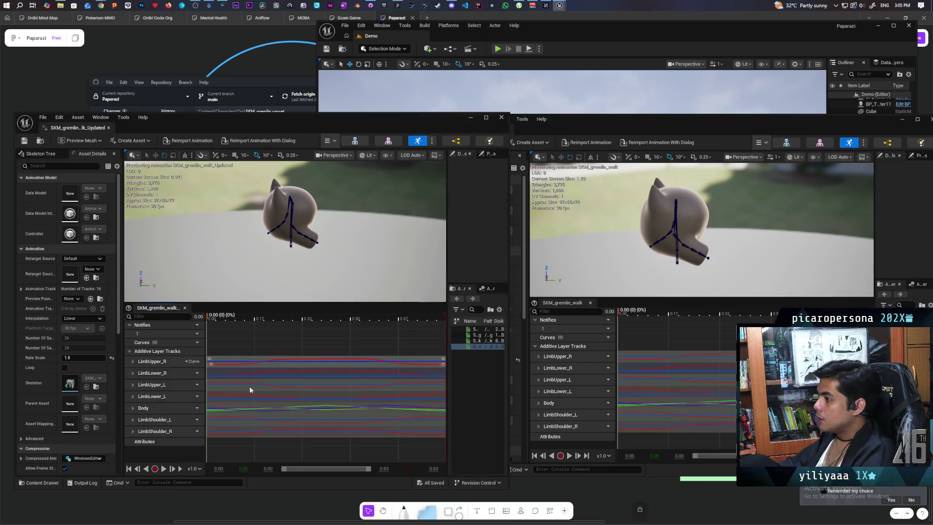
left_click(154, 420)
left_click(161, 433, "shift")
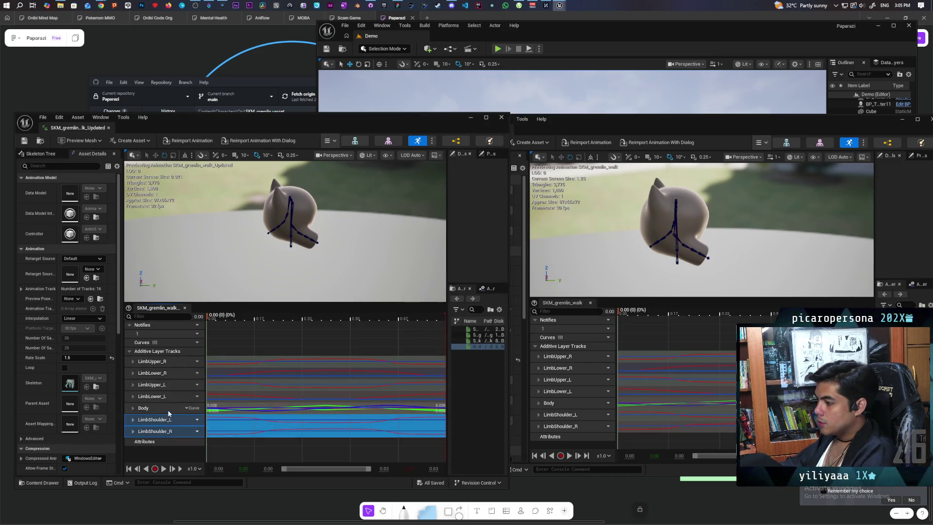
key("Delete")
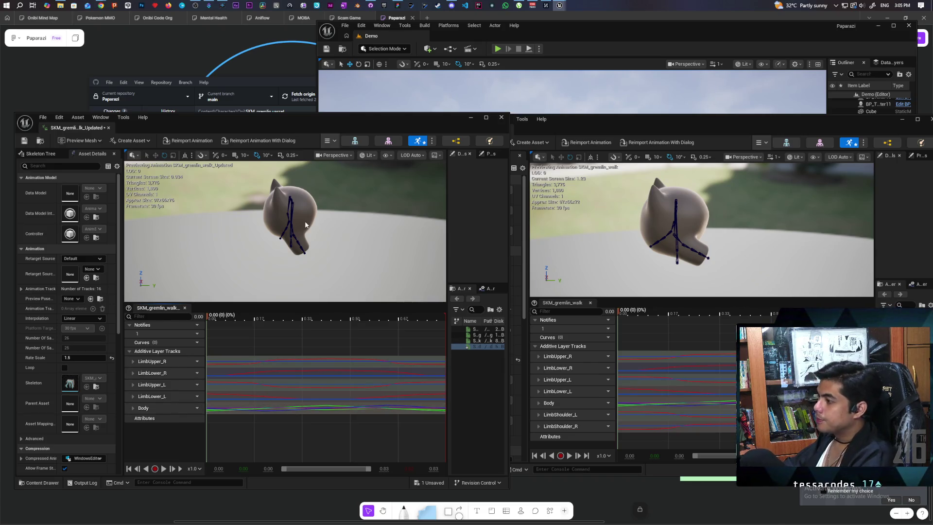
mouse_move(282, 228)
left_mouse_down()
mouse_move(330, 228)
mouse_move(311, 228)
mouse_move(335, 213)
mouse_move(332, 229)
mouse_move(345, 233)
mouse_move(336, 209)
mouse_move(350, 208)
mouse_move(340, 228)
mouse_move(299, 228)
left_mouse_up()
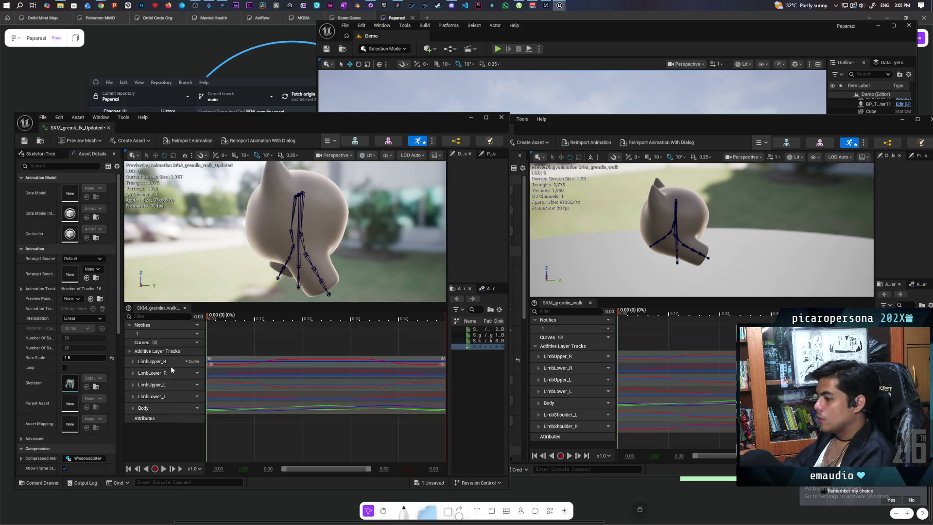
Step: Open the LimbUpper_R track's curve graph in the Curve Editor
left_click(192, 361)
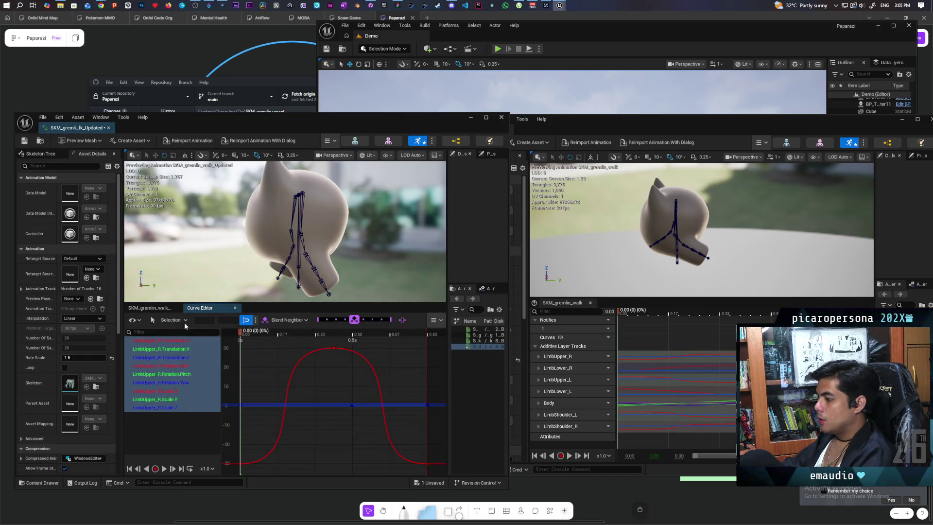
left_click(158, 307)
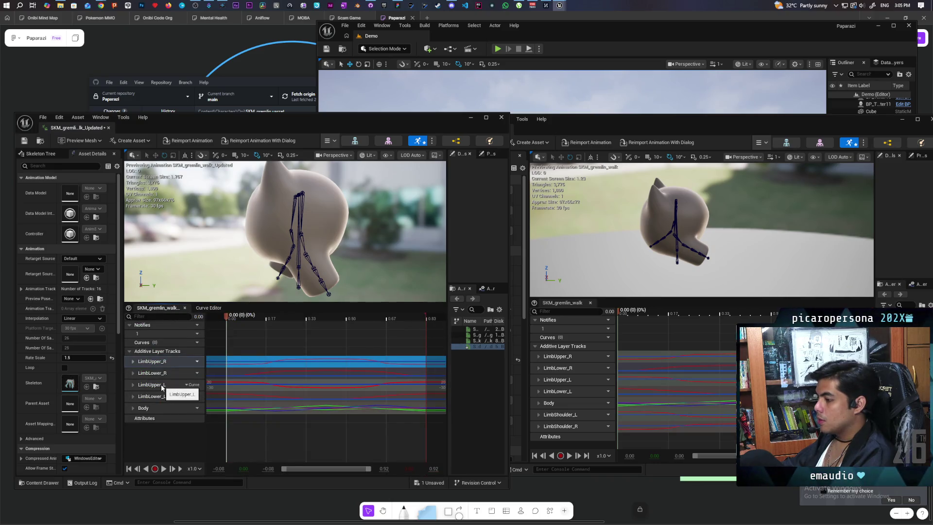
left_click(208, 307)
scroll(322, 424, "down", 2)
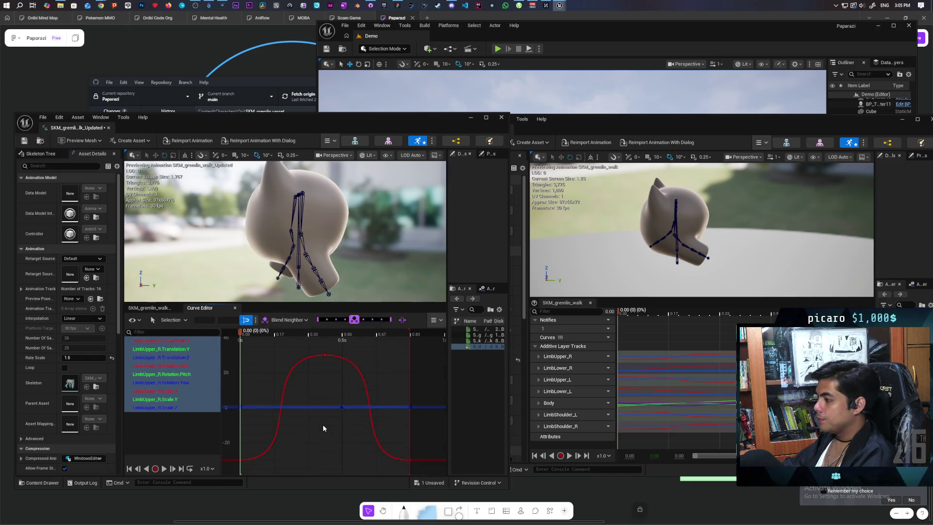
scroll(290, 442, "down", 1)
scroll(289, 442, "down", 1)
Step: Lower the red curve's two bottom keys from about -25 to -50 and preview at 0.37 s
left_click_drag(236, 444, 370, 462)
scroll(328, 462, "down", 1)
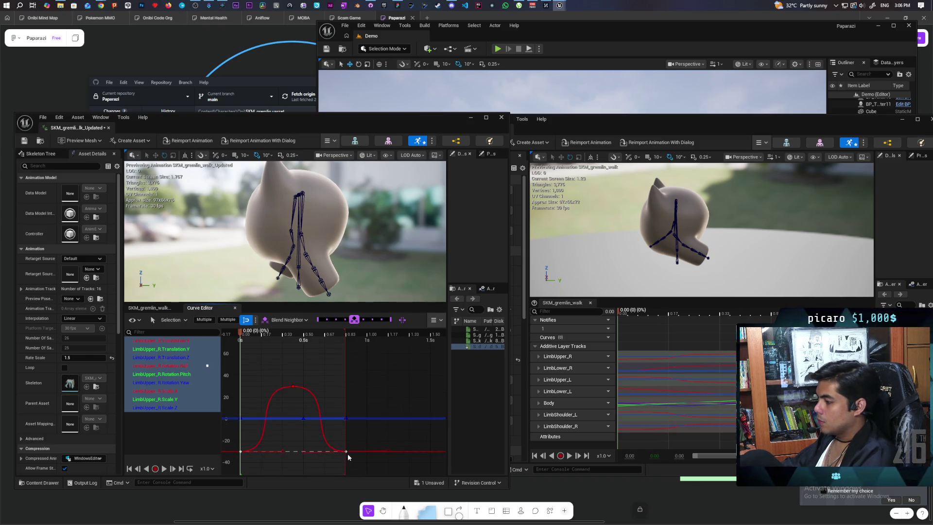
scroll(348, 428, "down", 5)
left_click_drag(280, 447, 278, 454)
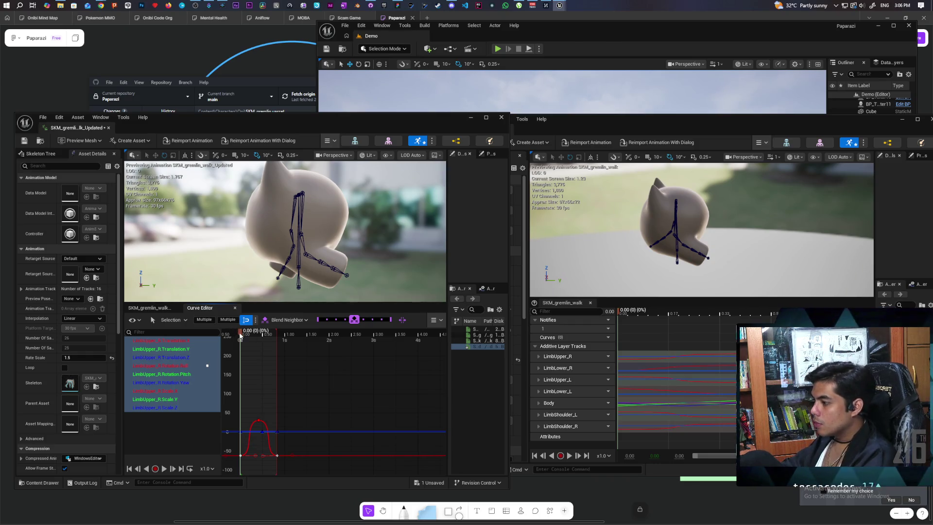
left_click_drag(240, 335, 258, 342)
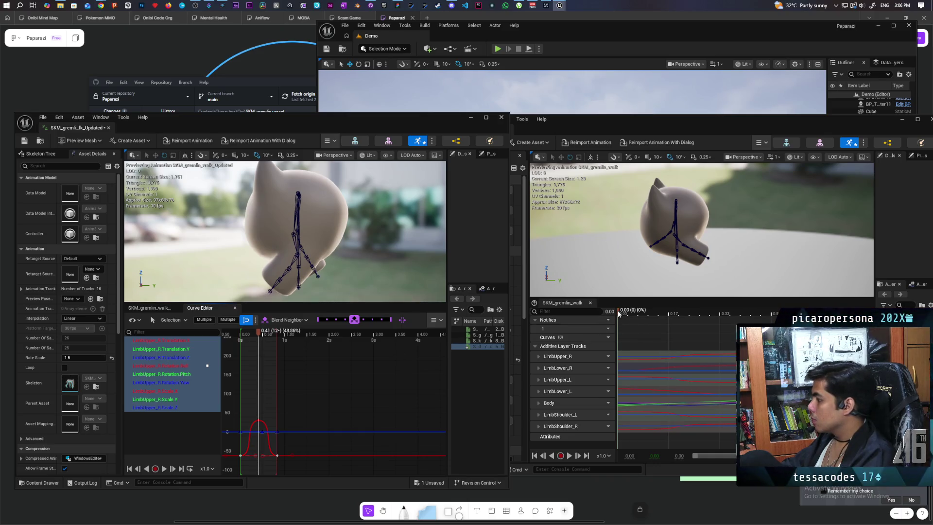
mouse_move(576, 427)
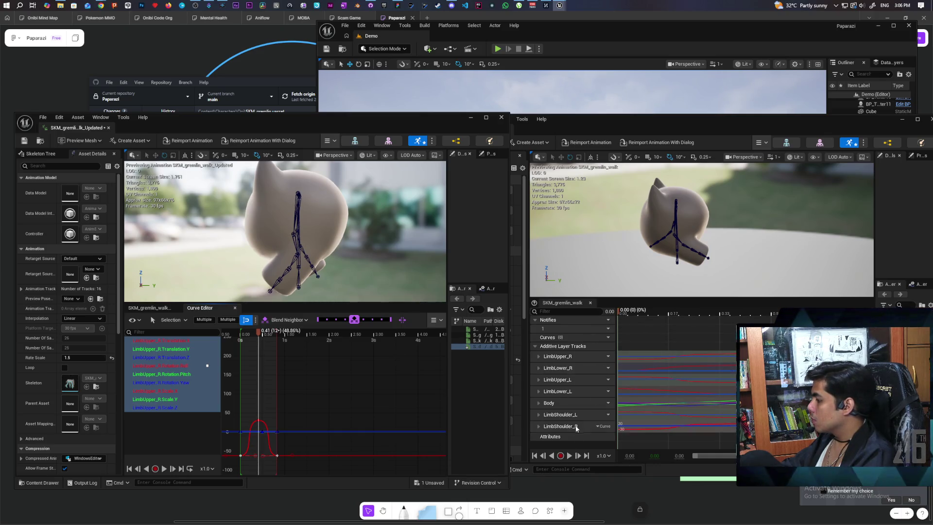
Step: Open the original walk's LimbUpper_L curves, preview it mid-cycle, and pick the updated curve's peak key
double_click(569, 382)
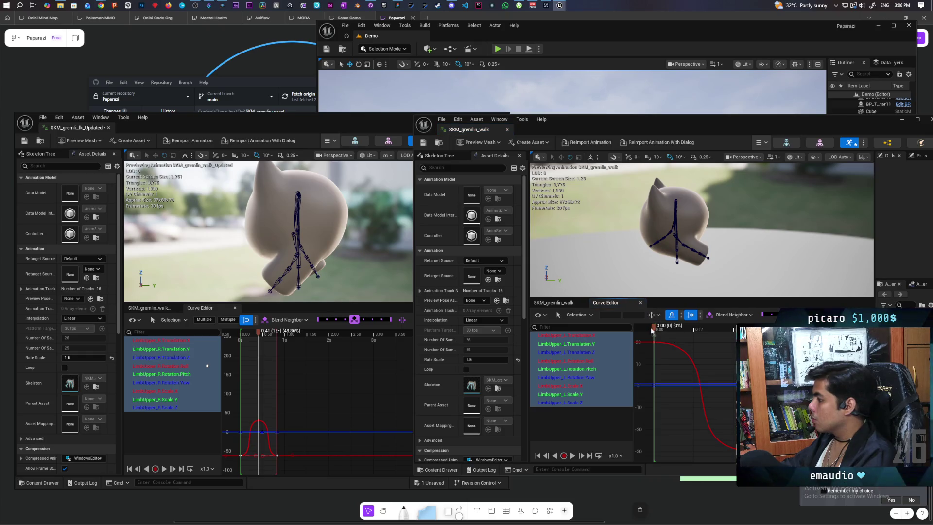
mouse_move(653, 329)
left_mouse_down()
mouse_move(724, 329)
mouse_move(758, 340)
left_mouse_up()
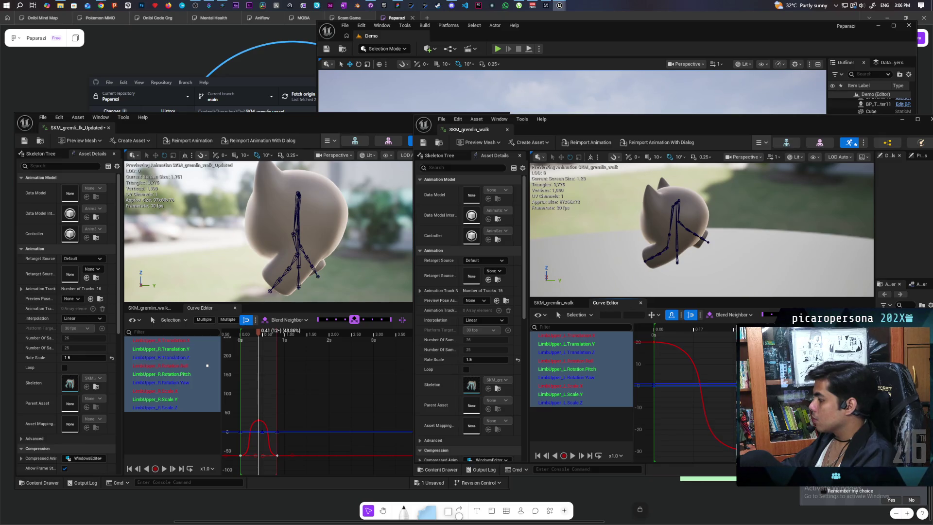
middle_click(258, 420)
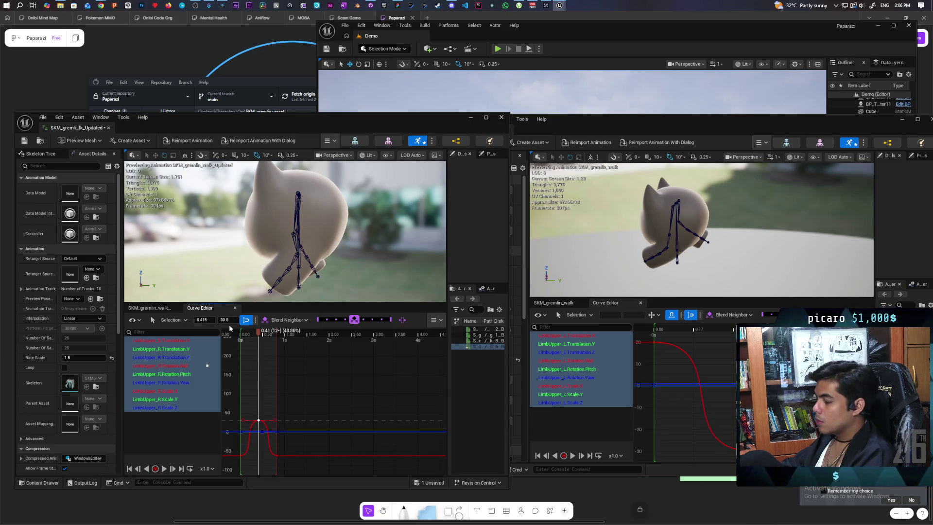
Step: Set the peak key's value to 40.5, then go back to the updated walk's track list
left_click_drag(225, 322, 239, 319)
type("40")
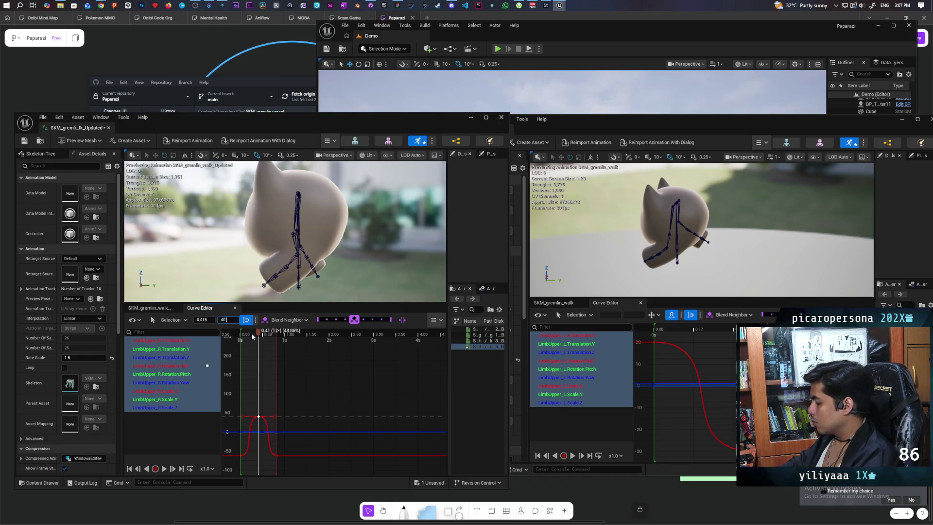
type(".5")
key("Return")
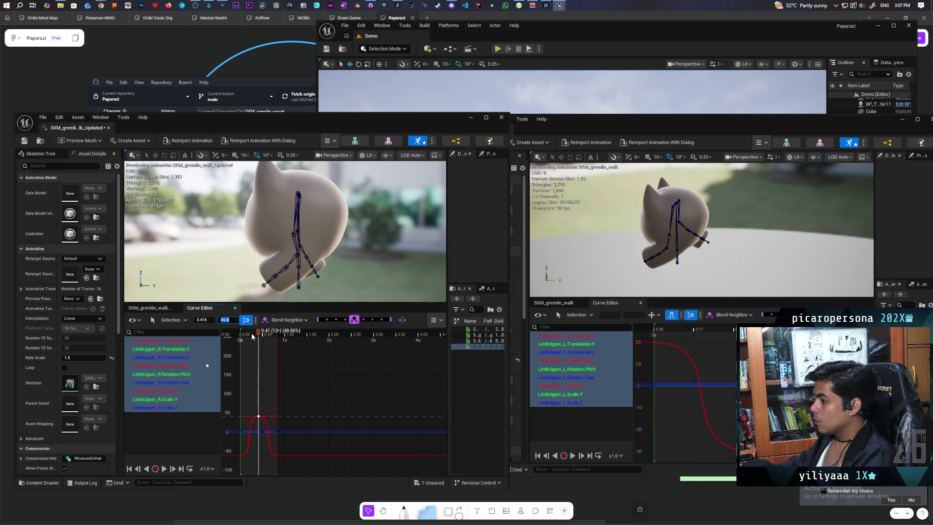
left_click(259, 307)
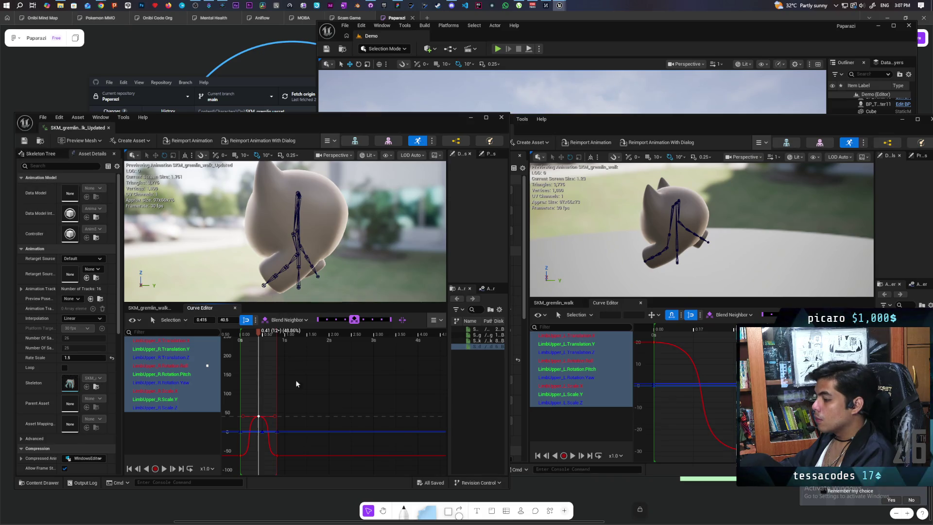
left_click(241, 455)
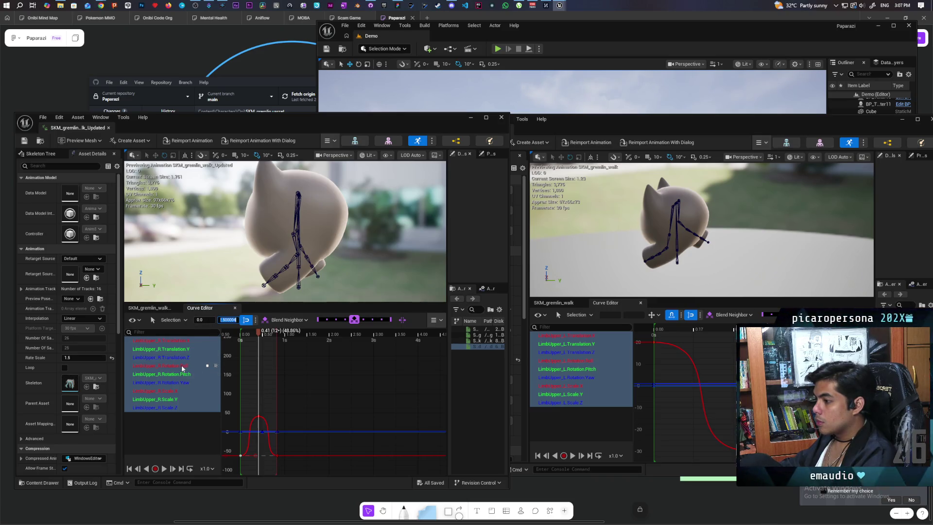
left_click(157, 308)
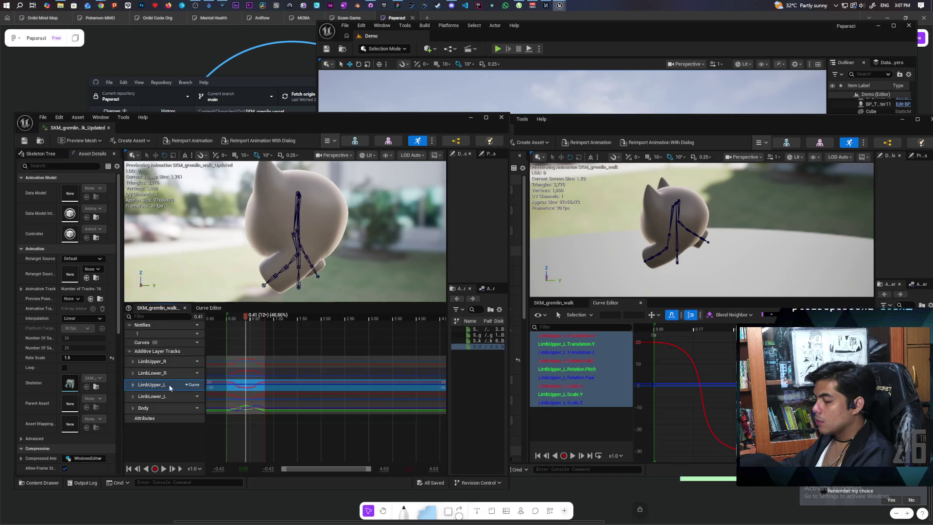
Step: Open LimbUpper_L's curves and show only the LimbUpper_L.Rotation.Roll curve
double_click(169, 384)
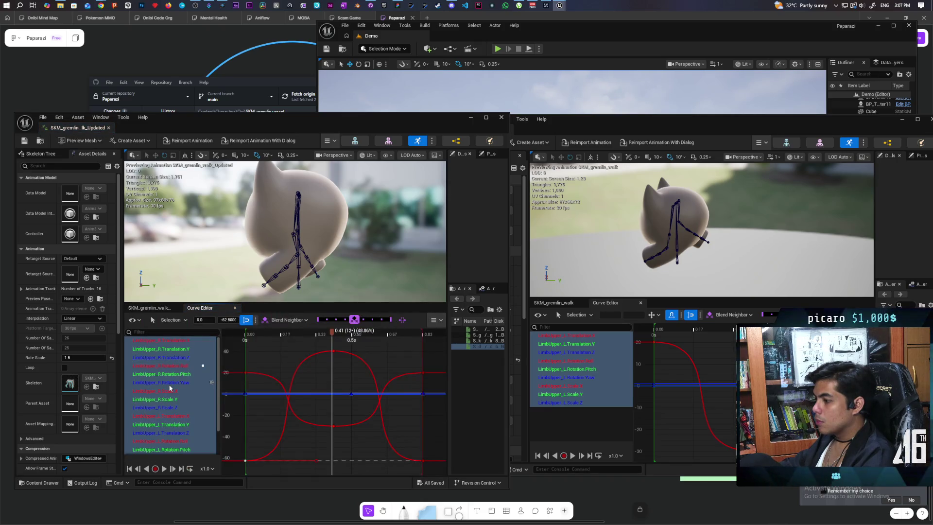
scroll(188, 399, "down", 3)
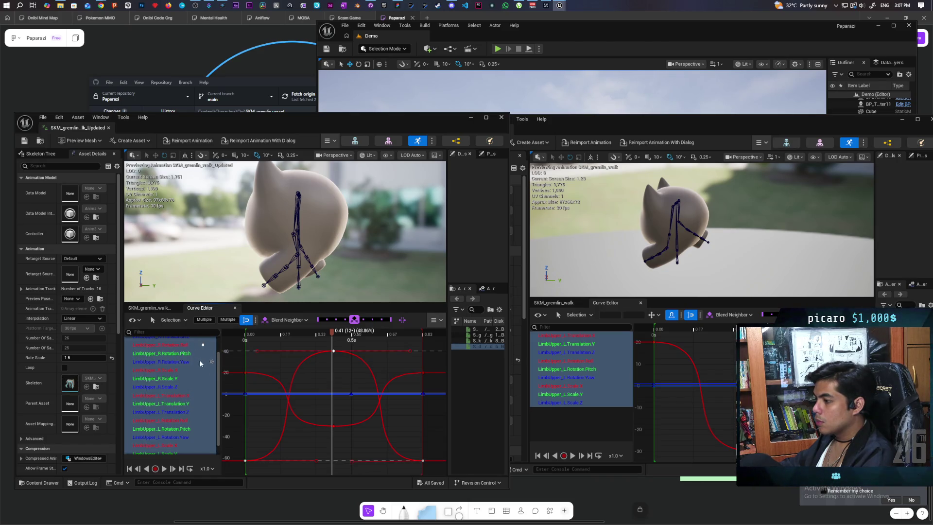
scroll(204, 393, "up", 3)
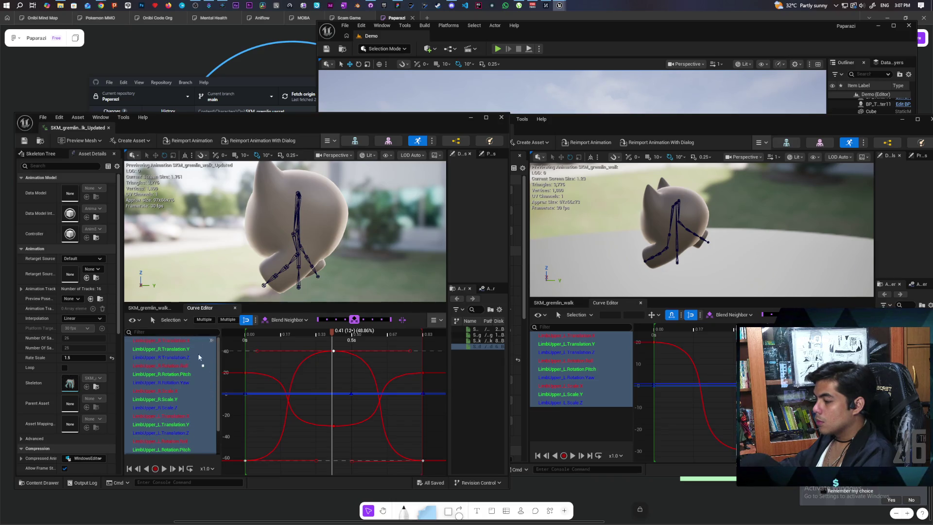
left_click(201, 366)
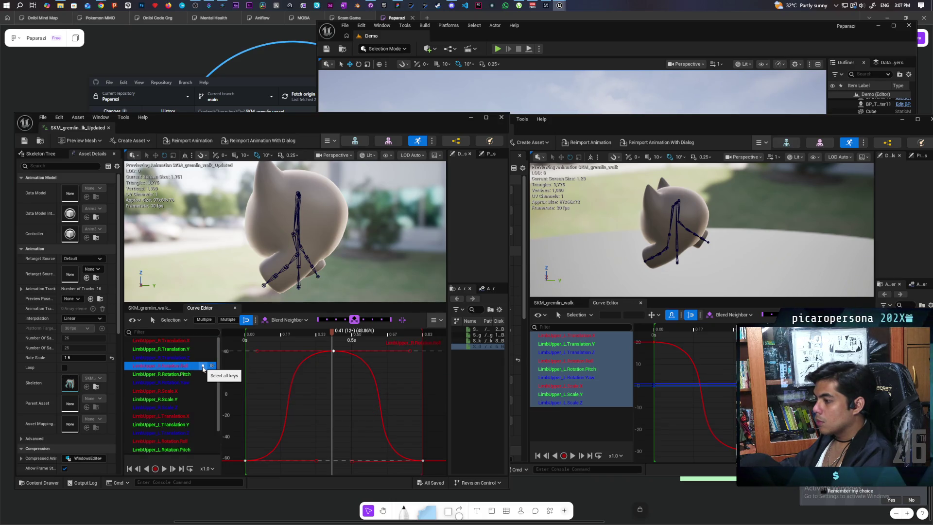
left_click(202, 357)
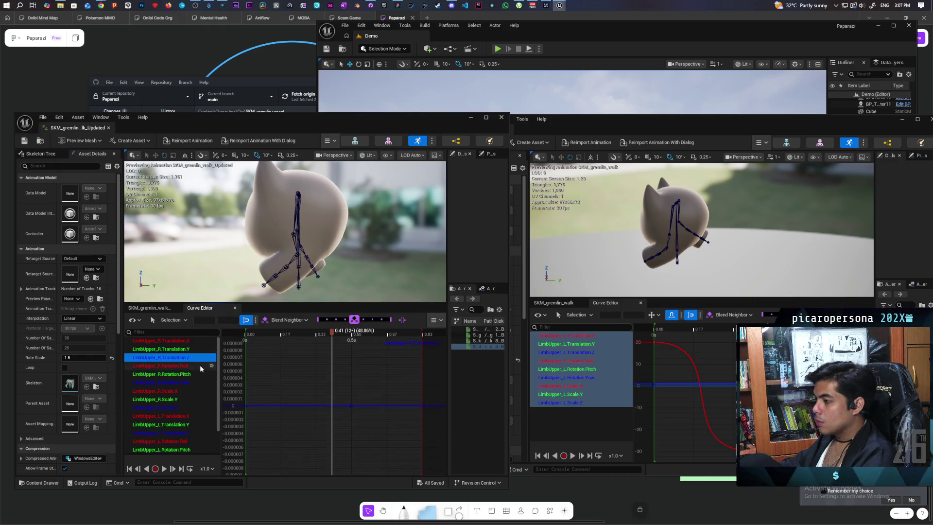
scroll(200, 364, "down", 4)
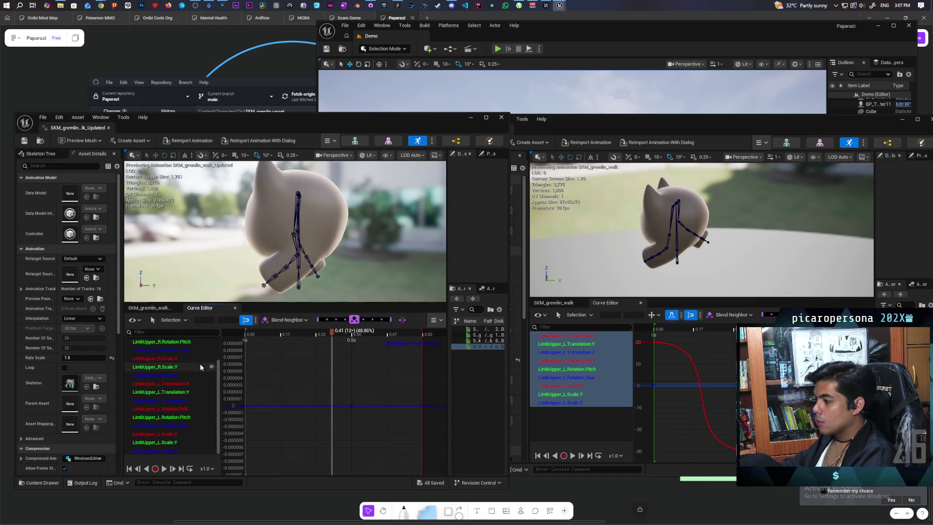
left_click(196, 409)
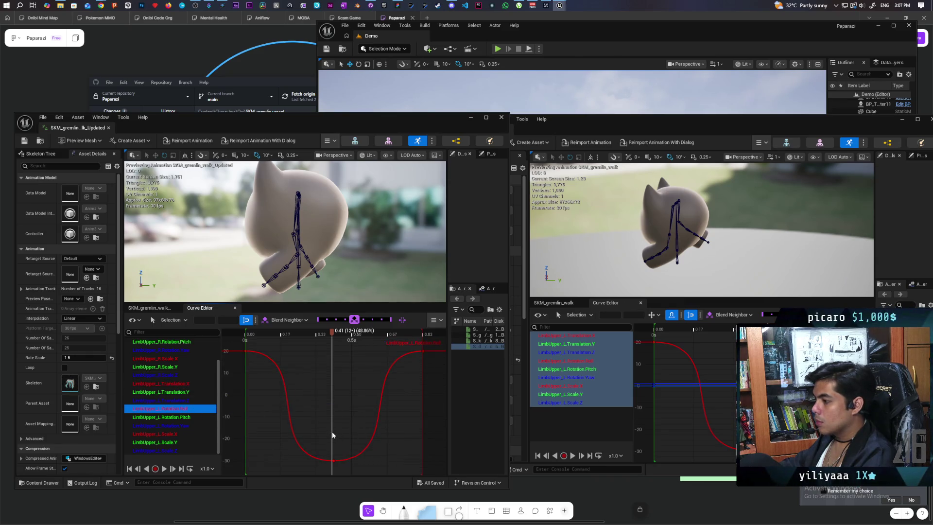
Step: Rewind the updated walk to its first frame and select the curve's start key
scroll(300, 375, "down", 3)
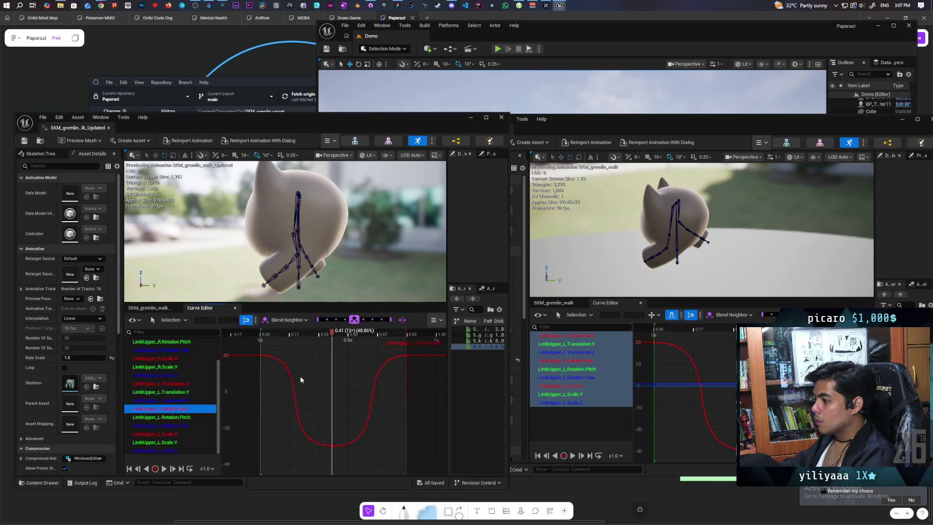
left_click(332, 334)
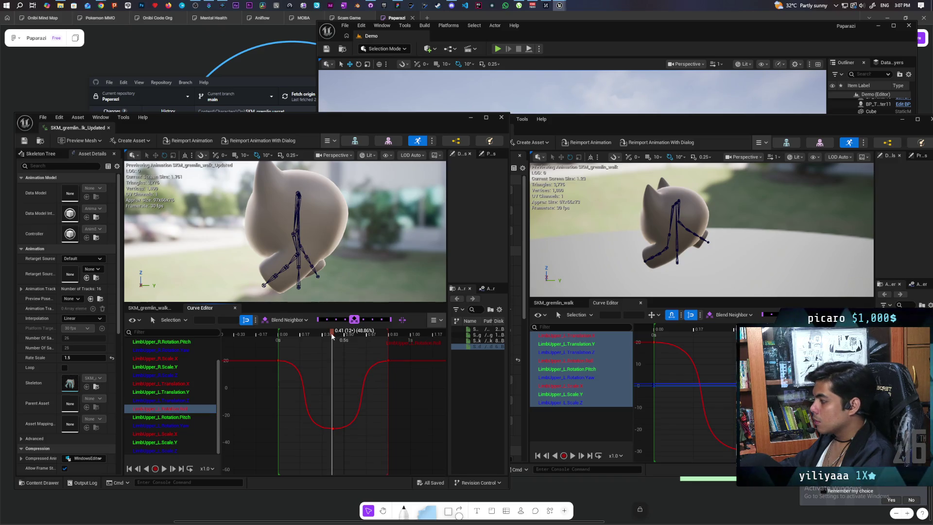
left_click_drag(318, 336, 279, 341)
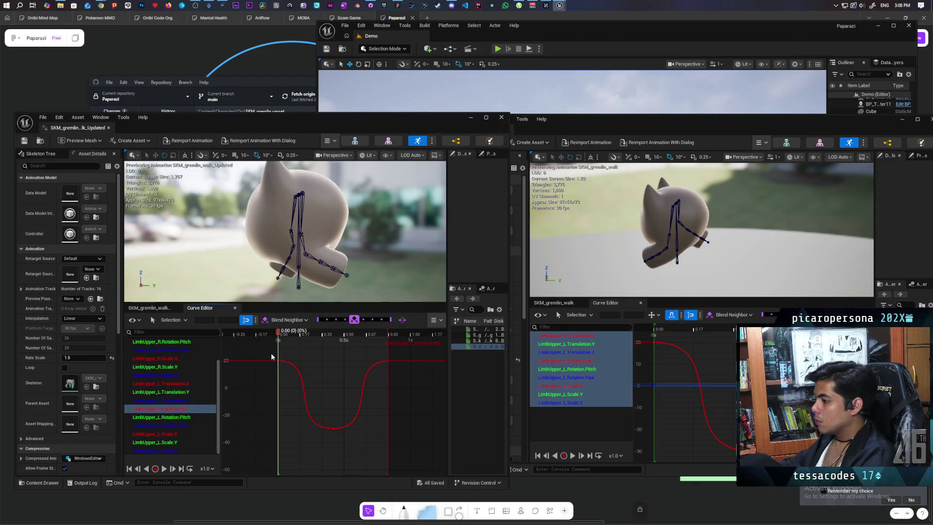
left_click(276, 360)
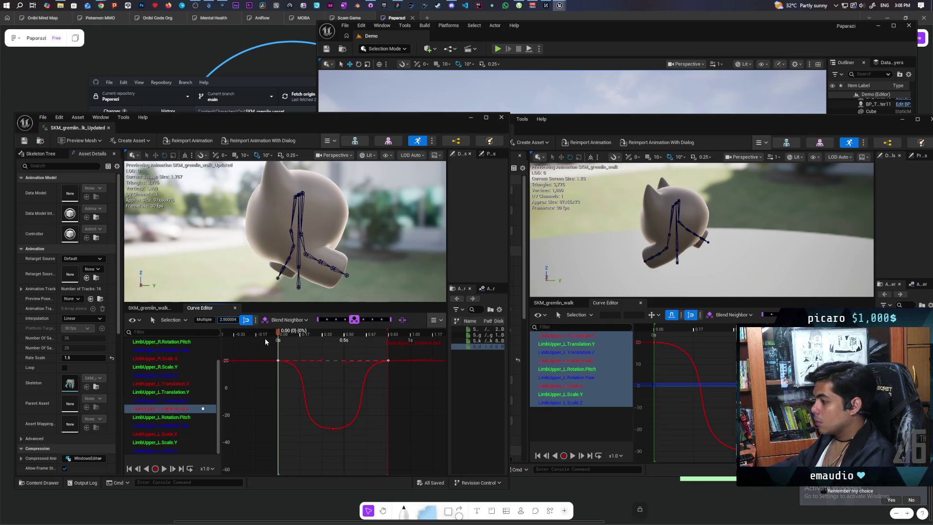
Step: Enter -62.5 as the key value, undo it, then scrub the walk preview and rewind it
type("-62.5")
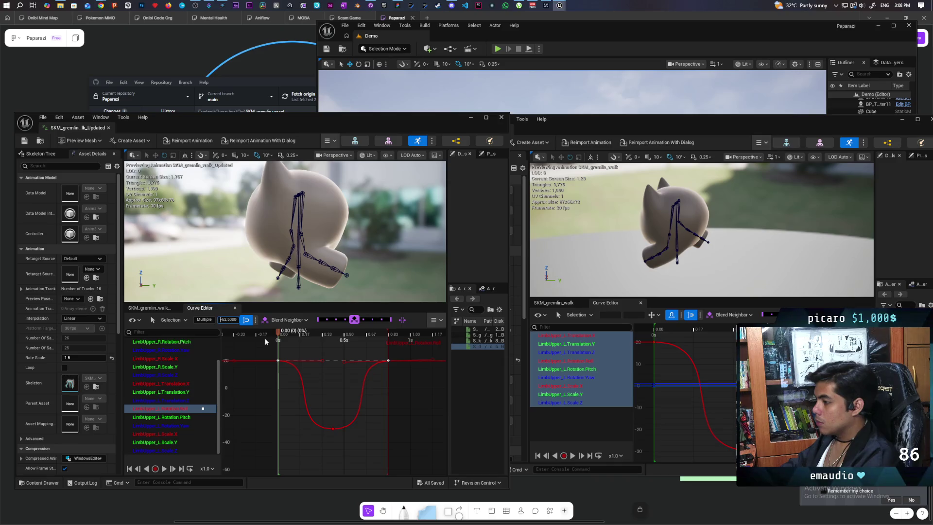
key("Return")
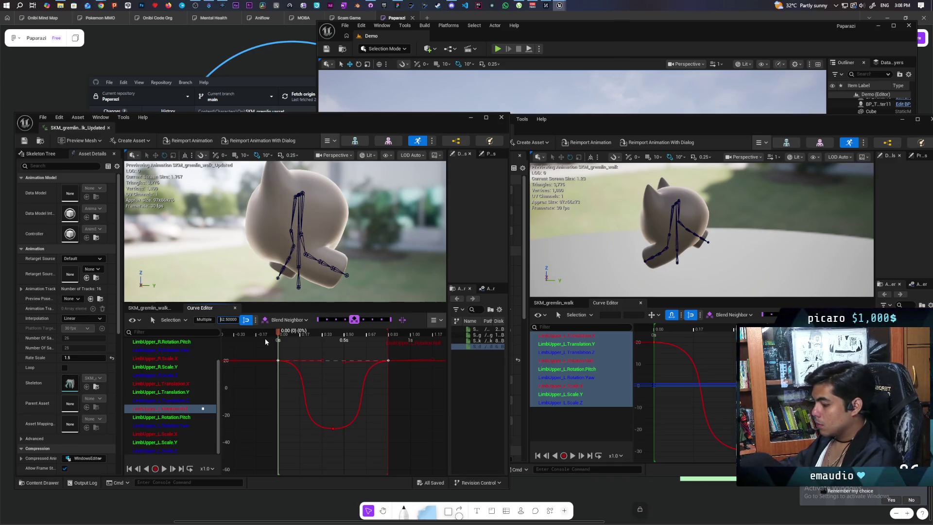
key("ctrl+z")
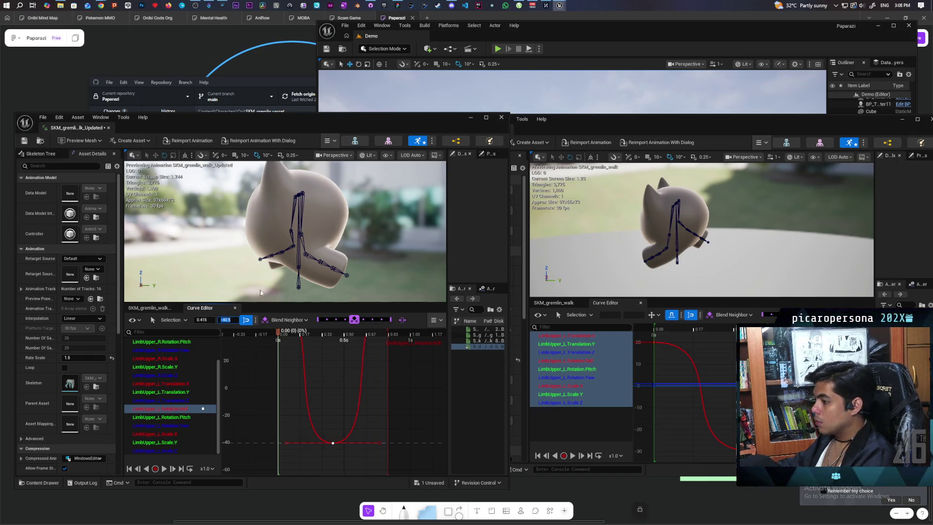
mouse_move(284, 337)
left_mouse_down()
mouse_move(354, 340)
mouse_move(276, 346)
left_mouse_up()
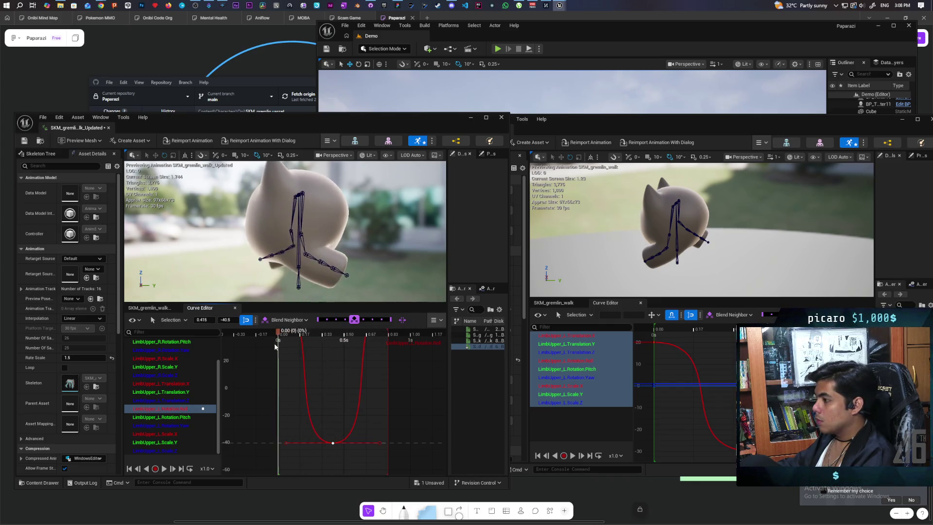
mouse_move(390, 365)
left_mouse_down()
mouse_move(398, 363)
mouse_move(268, 367)
left_mouse_up()
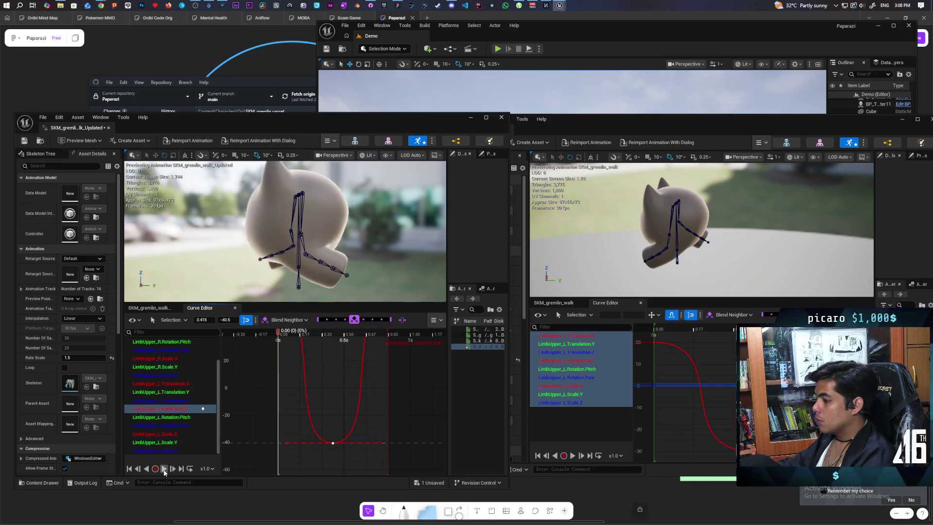
left_click(574, 456)
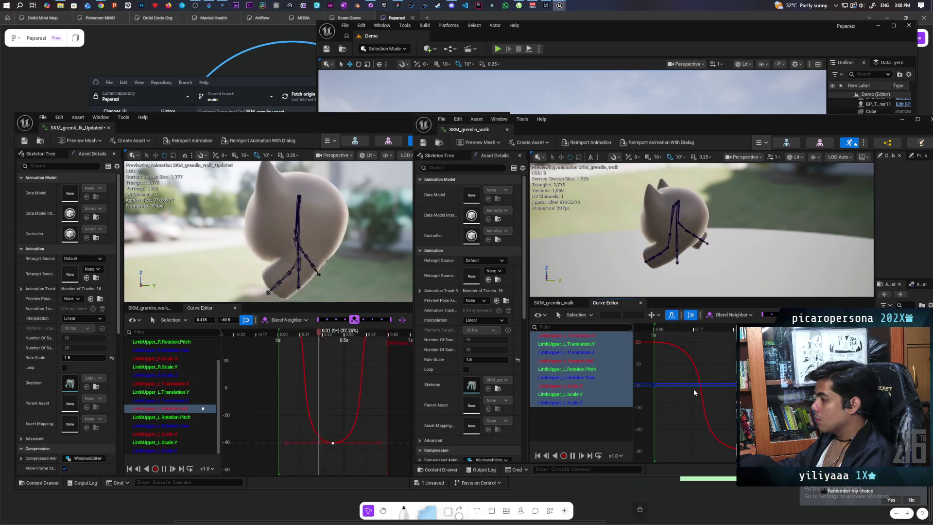
left_click(546, 455)
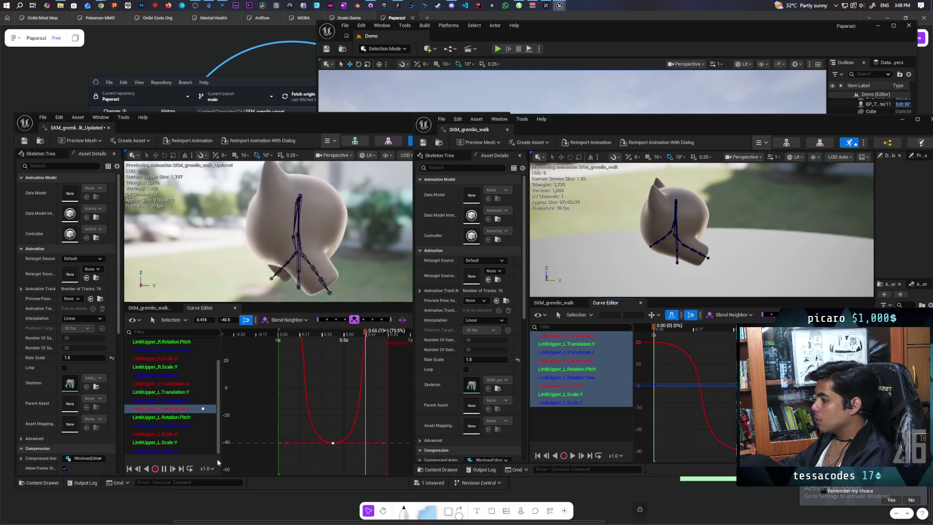
left_click(129, 469)
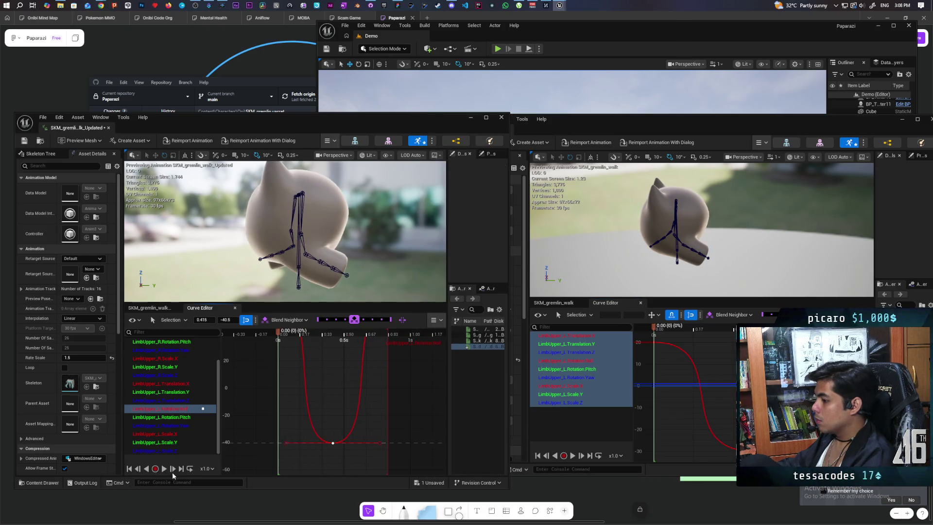
left_click(164, 469)
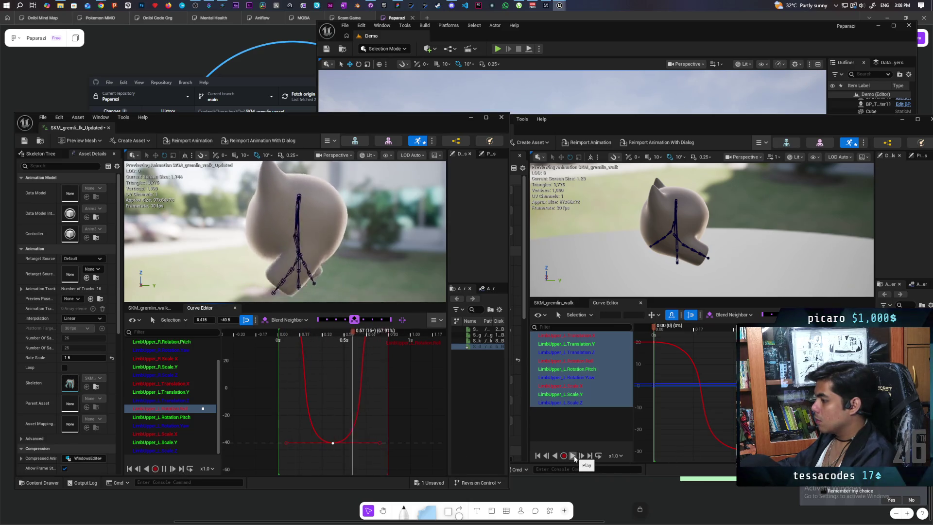
left_click(573, 456)
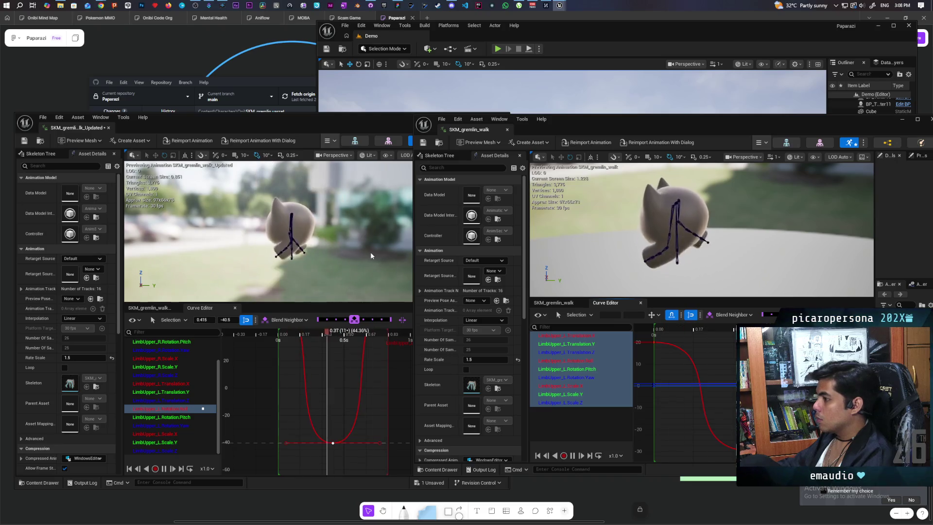
left_click(297, 222)
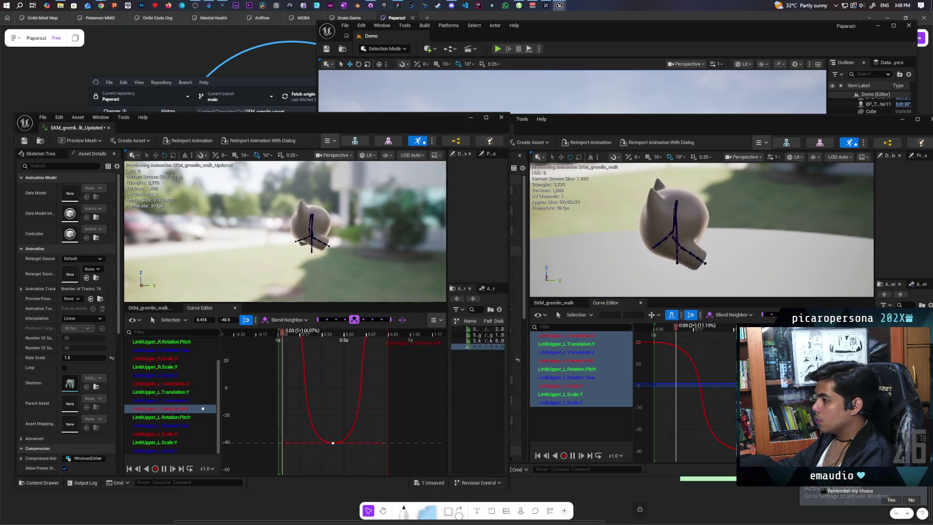
mouse_move(298, 222)
left_mouse_down()
mouse_move(284, 204)
mouse_move(292, 218)
left_mouse_up()
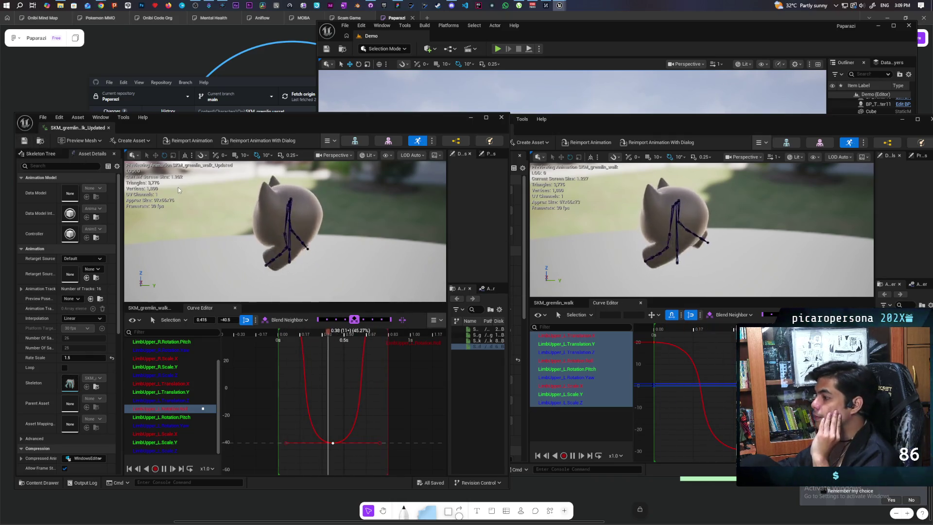
left_click(572, 124)
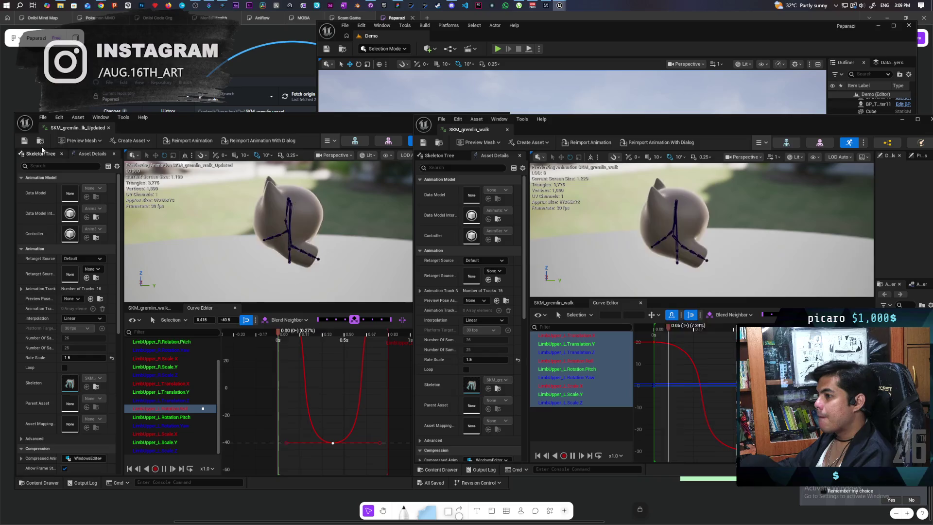
Step: Open ABP_Oni from the Oni character folder and enter Locomotion's Walking state graph
left_click(157, 192)
key("ctrl+b")
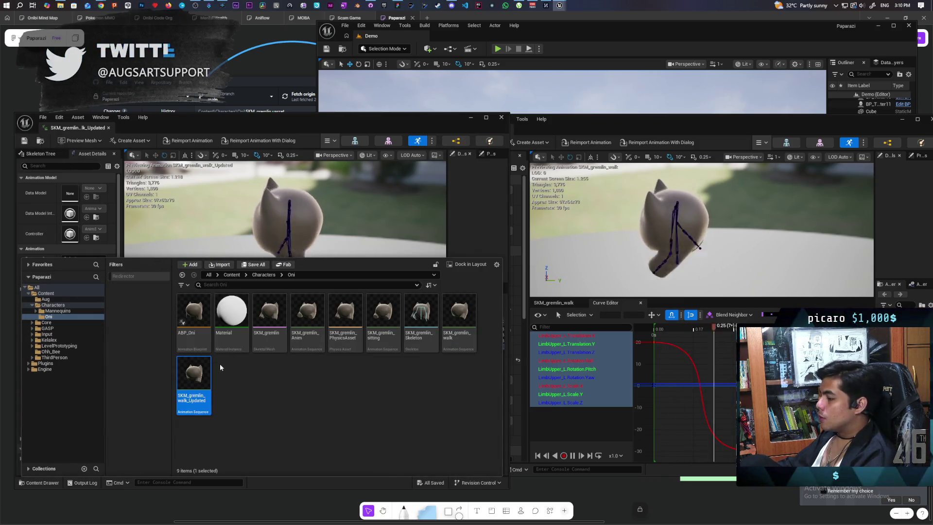
double_click(195, 321)
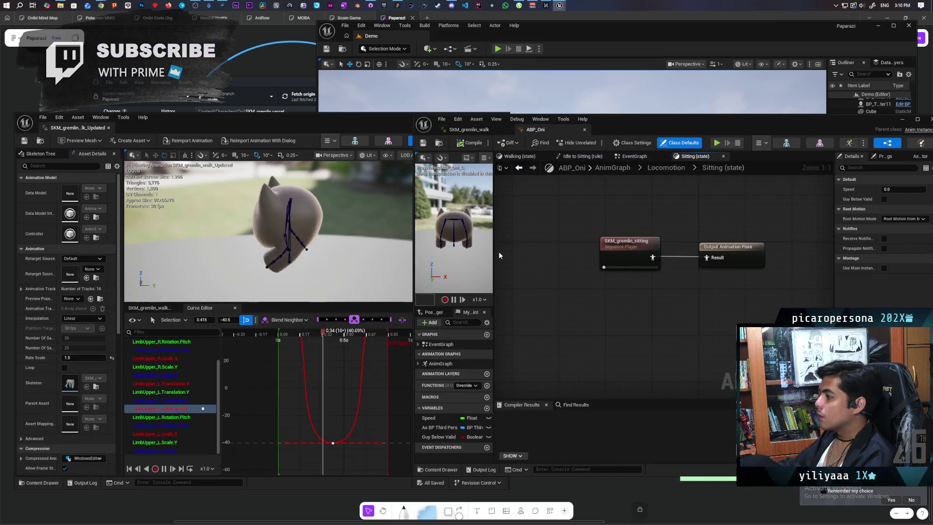
left_click(674, 169)
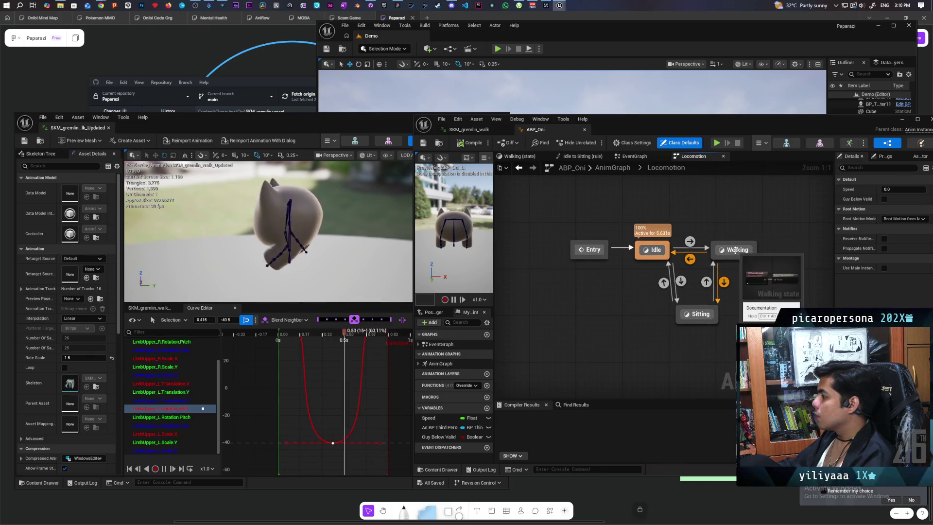
double_click(734, 249)
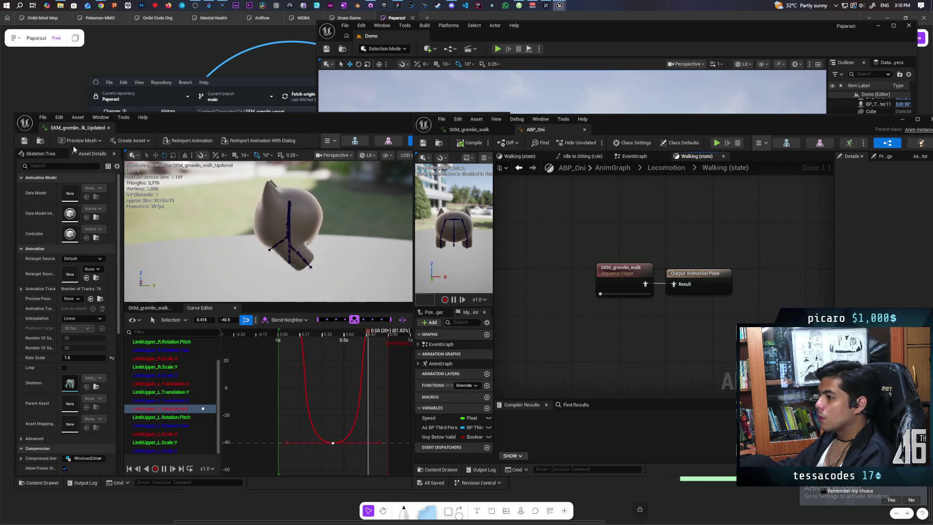
left_click(48, 147)
key("ctrl+space")
Step: Add a SKM_gremlin_walk_Updated player to the Walking state and wire it to the output pose
mouse_move(342, 376)
left_mouse_down()
mouse_move(600, 328)
mouse_move(590, 336)
left_mouse_up()
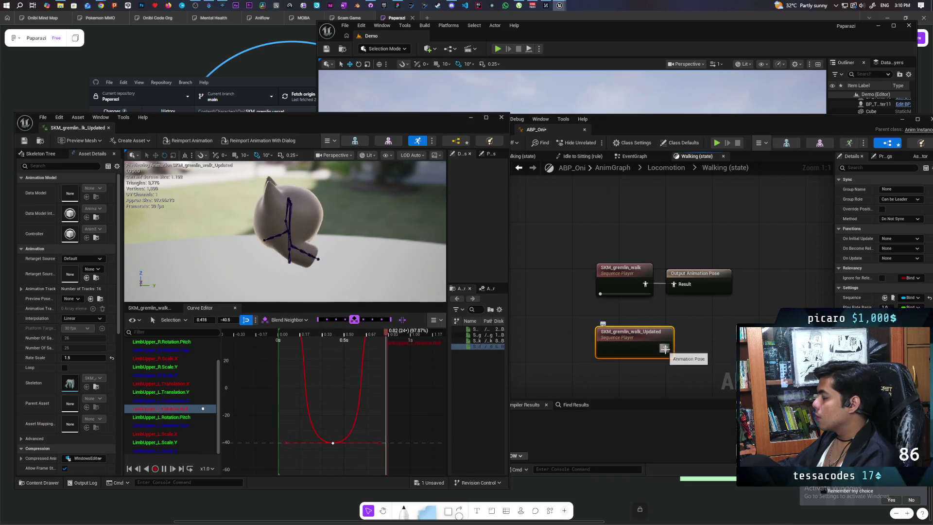
left_click_drag(665, 349, 672, 293)
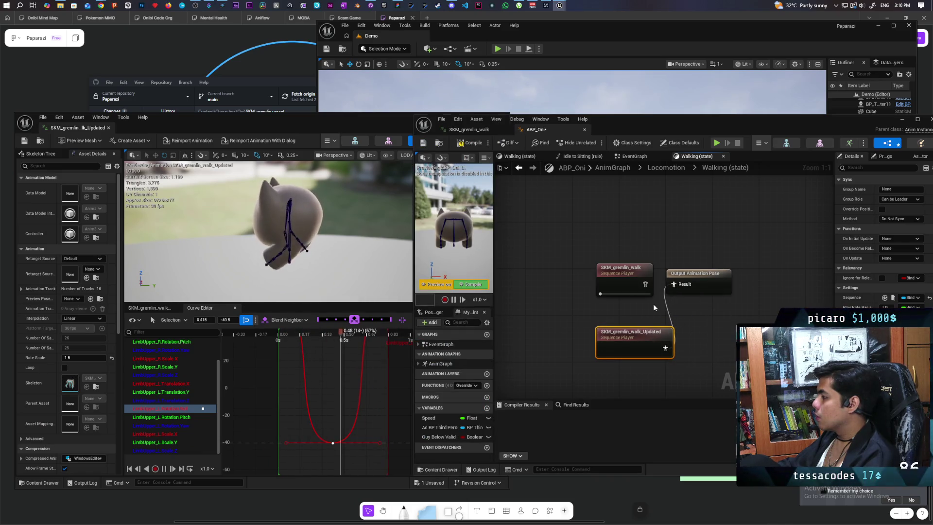
left_click(626, 283)
left_click(626, 337)
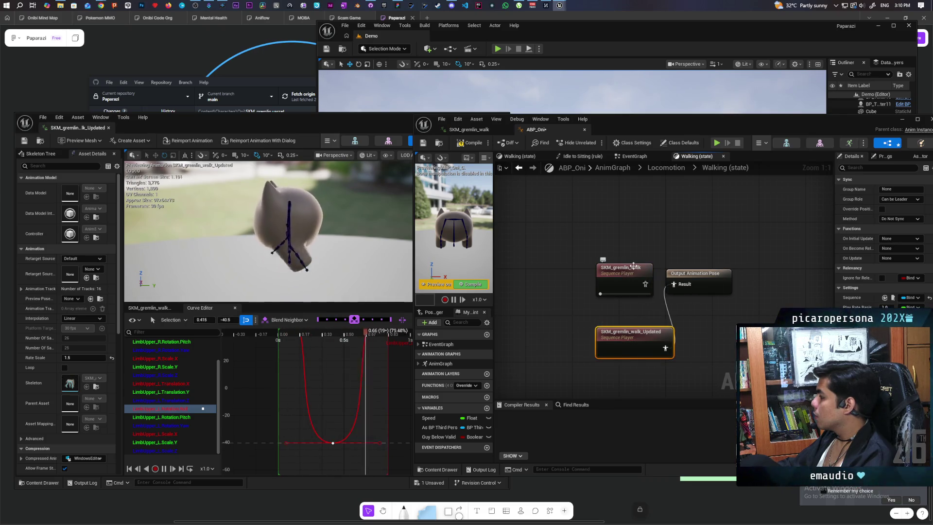
left_click(602, 295)
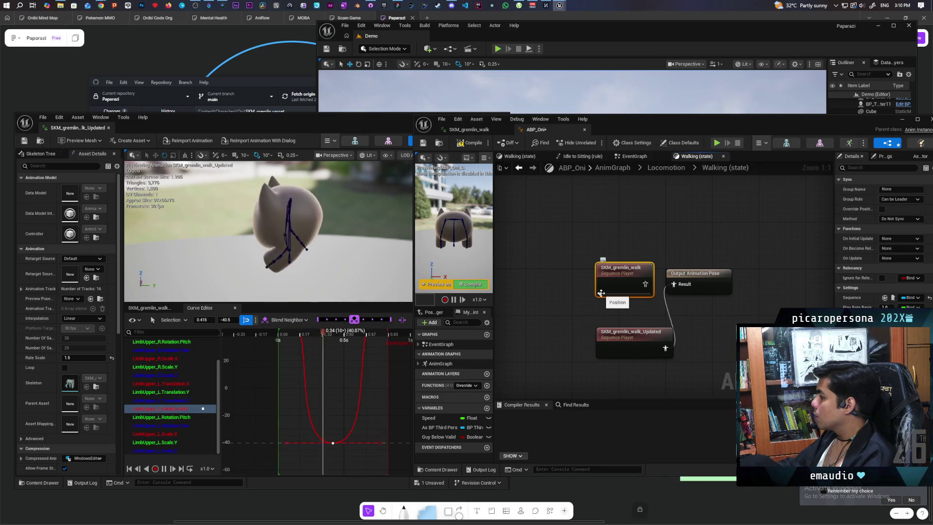
left_click(614, 344)
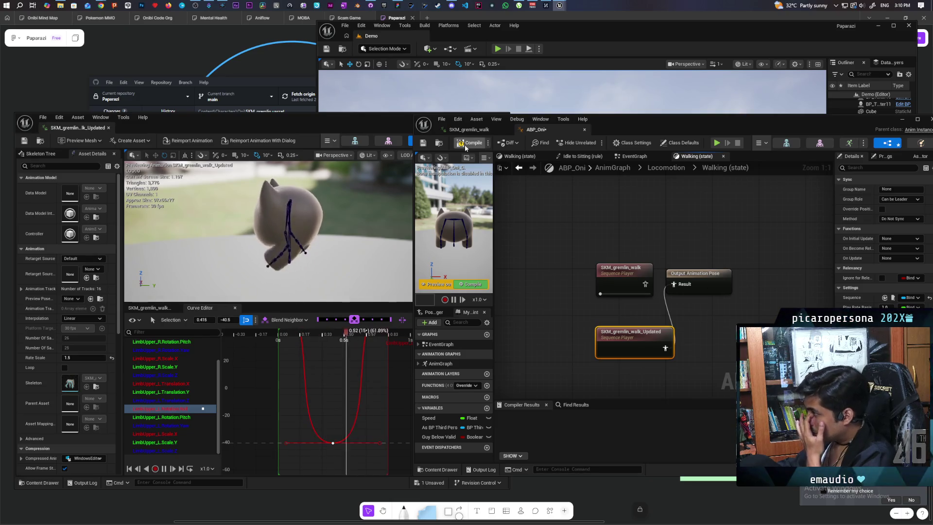
Step: Compile ABP_Oni, enable Loop Animation on the updated walk, save, and minimize the editor
key("F7")
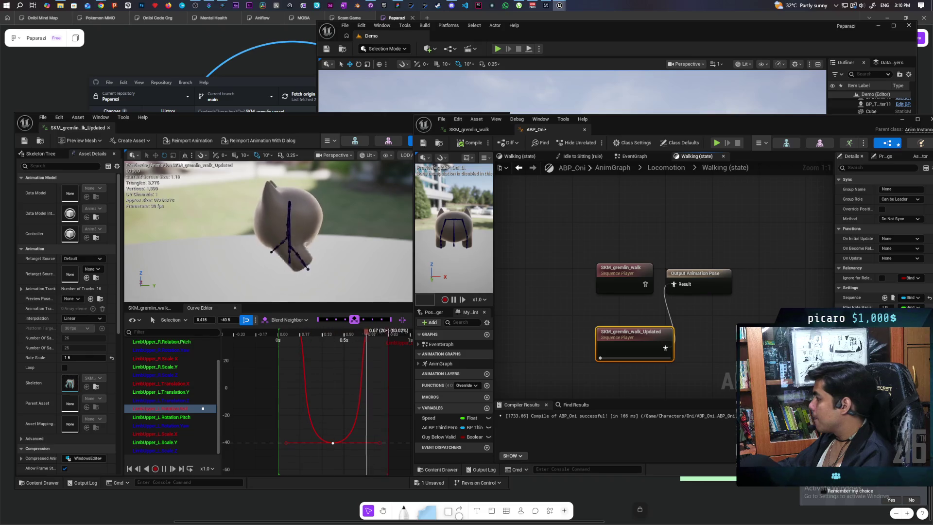
left_click_drag(834, 275, 763, 276)
scroll(806, 275, "down", 2)
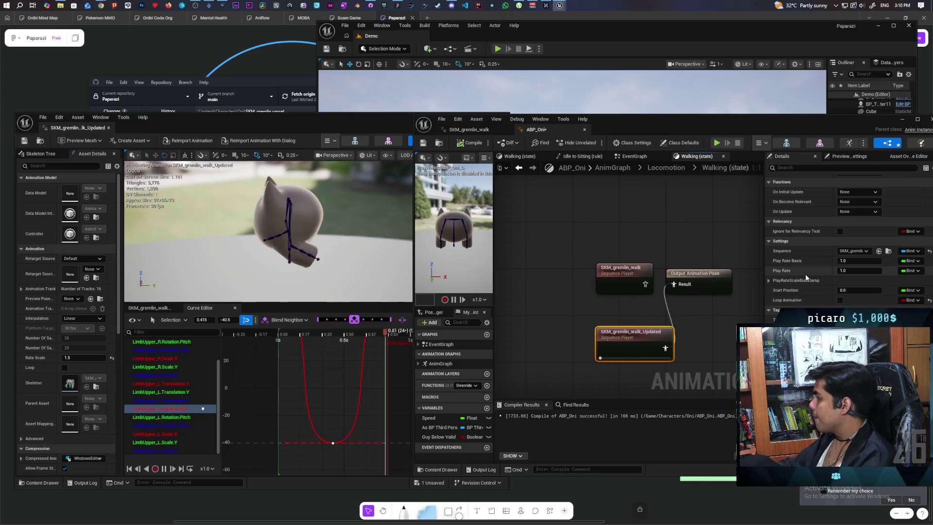
left_click(839, 300)
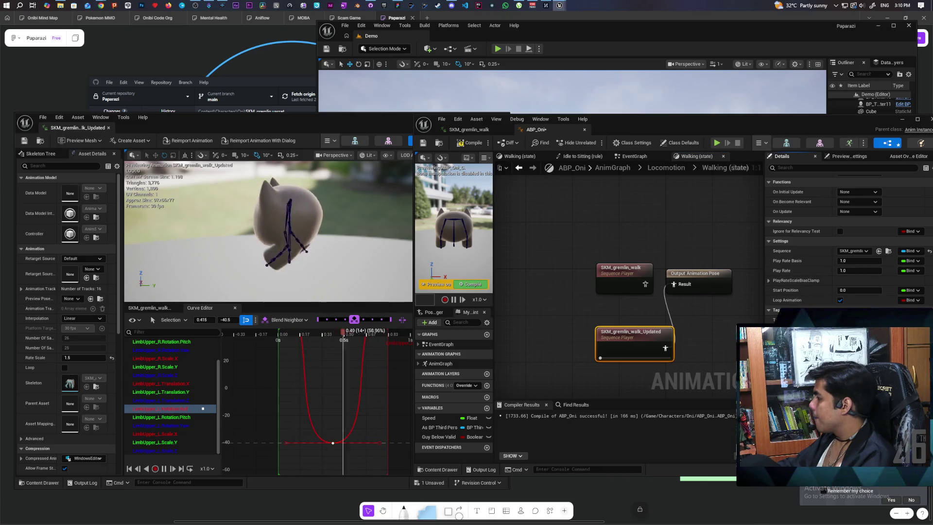
left_click(423, 144)
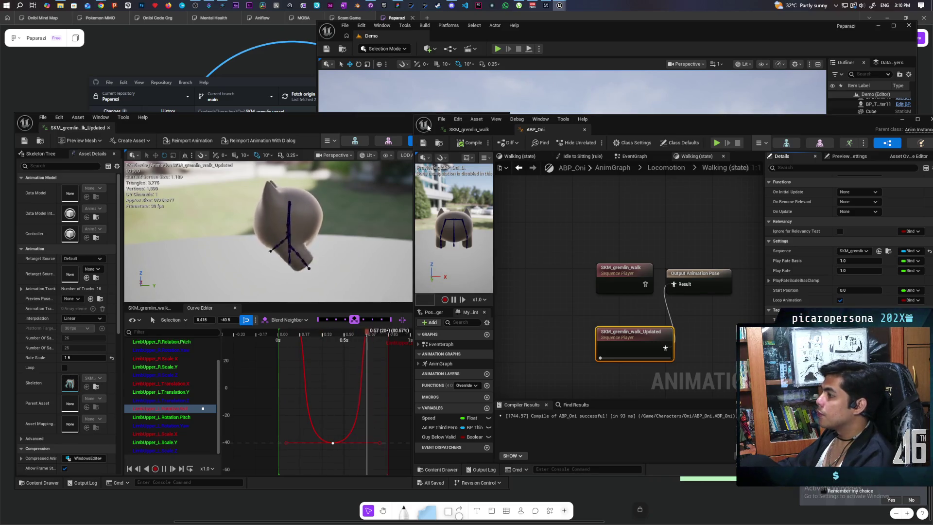
left_click(902, 119)
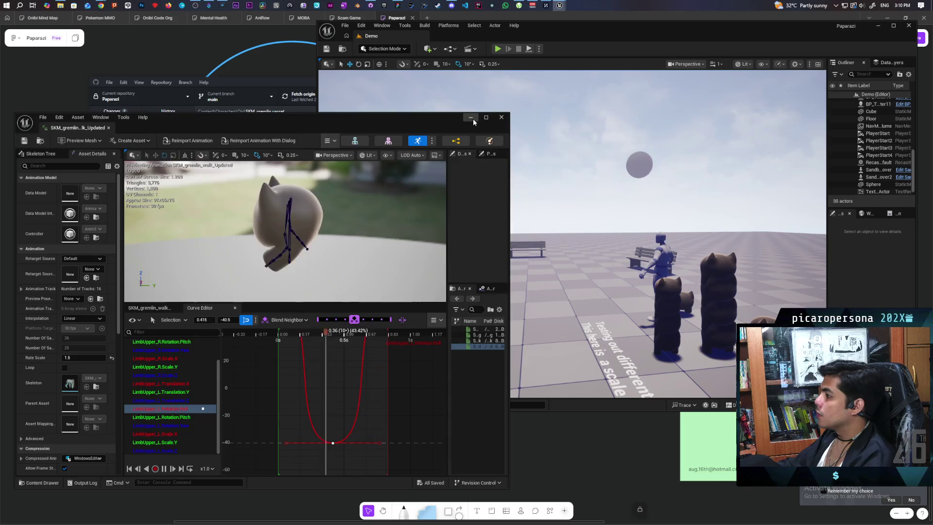
Step: Start a two-client multiplayer PIE session and make the gremlin jump
left_click(473, 118)
key("alt+p")
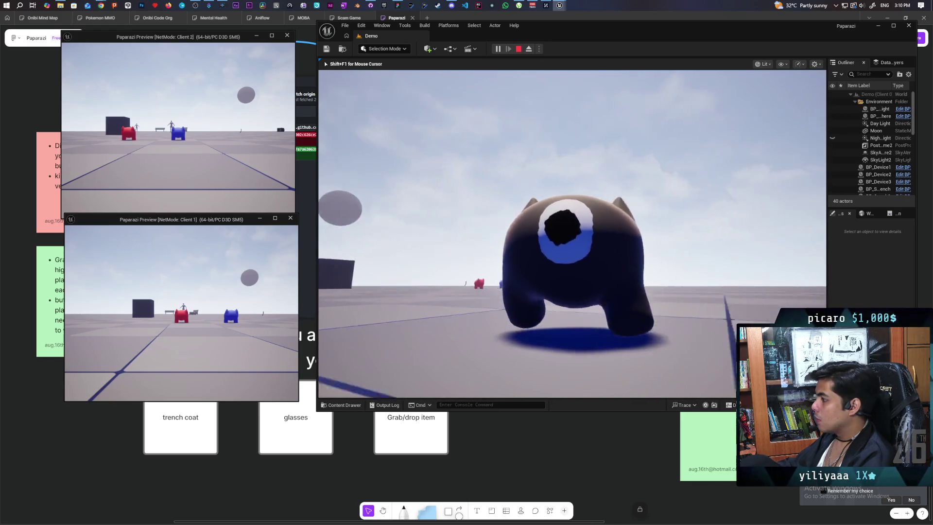
key("space")
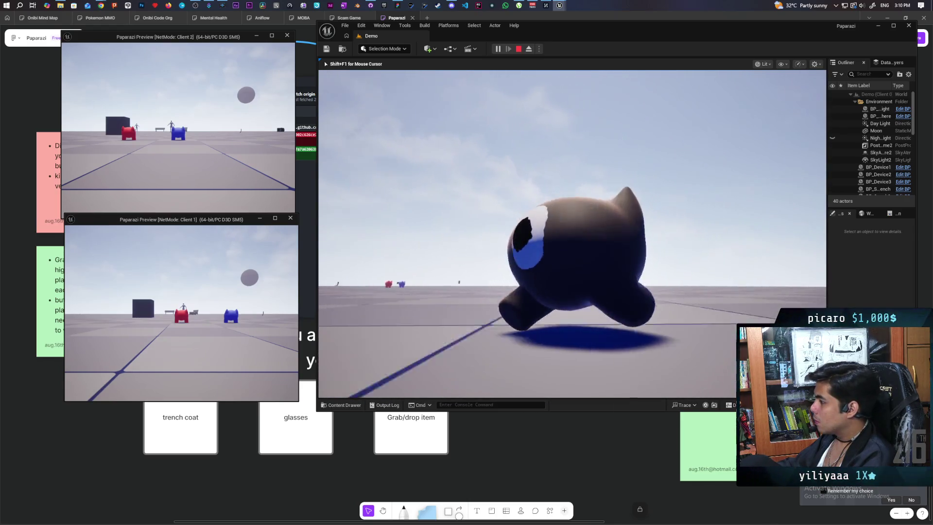
Step: Walk the gremlin around the level toward and between the red and blue characters
key("w")
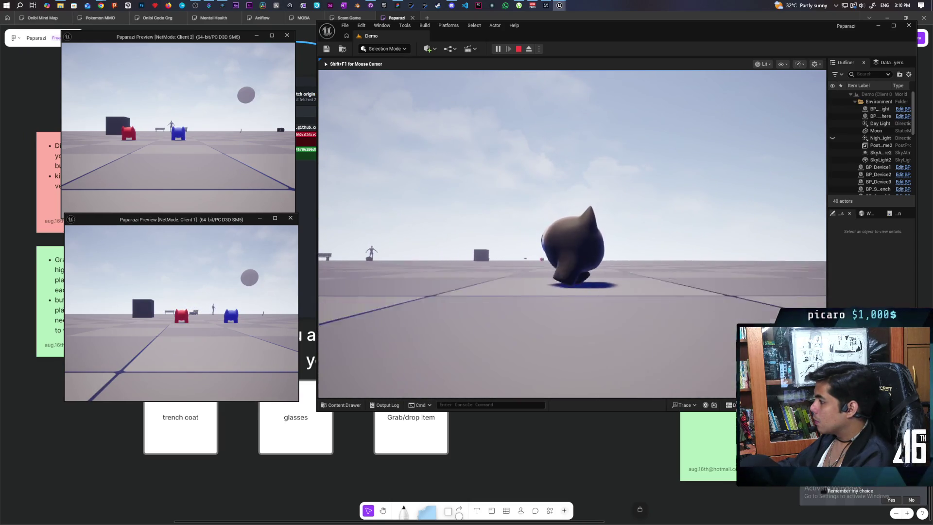
key("w")
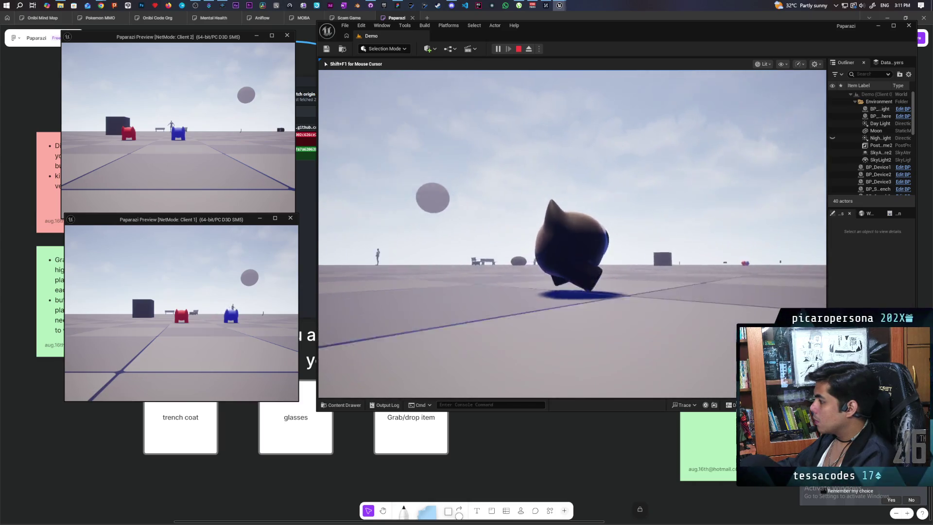
key("w")
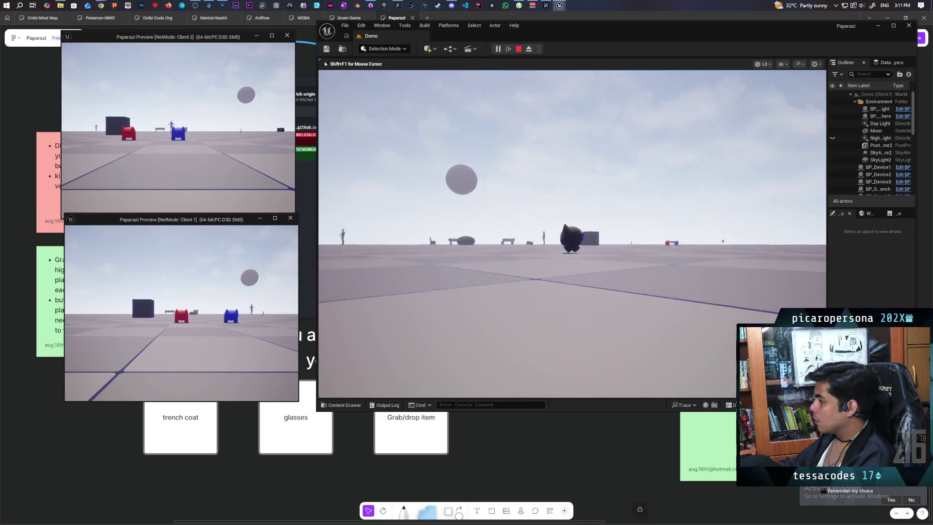
key("w")
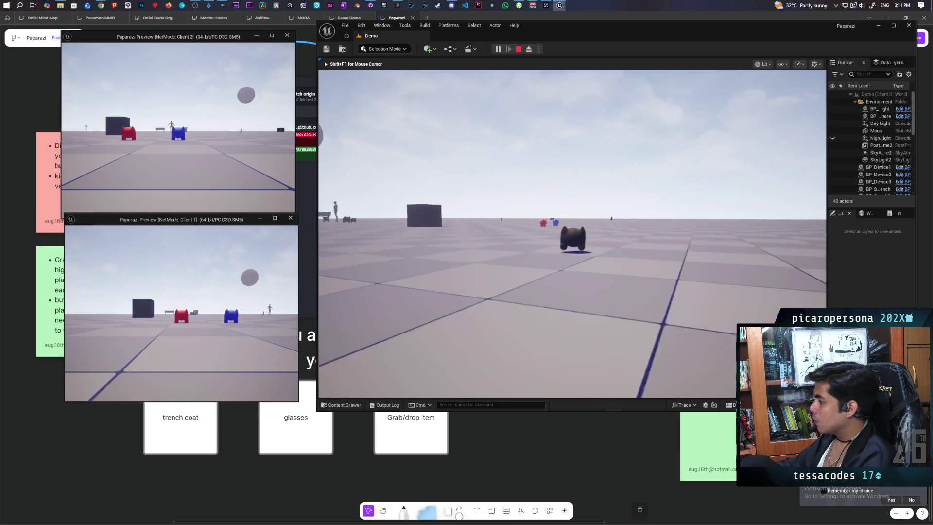
key("w")
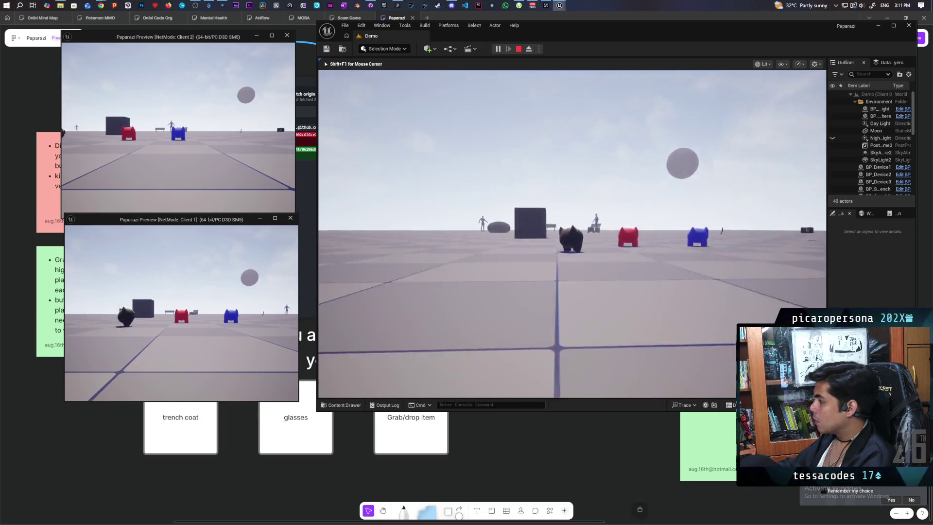
key("s")
key("w")
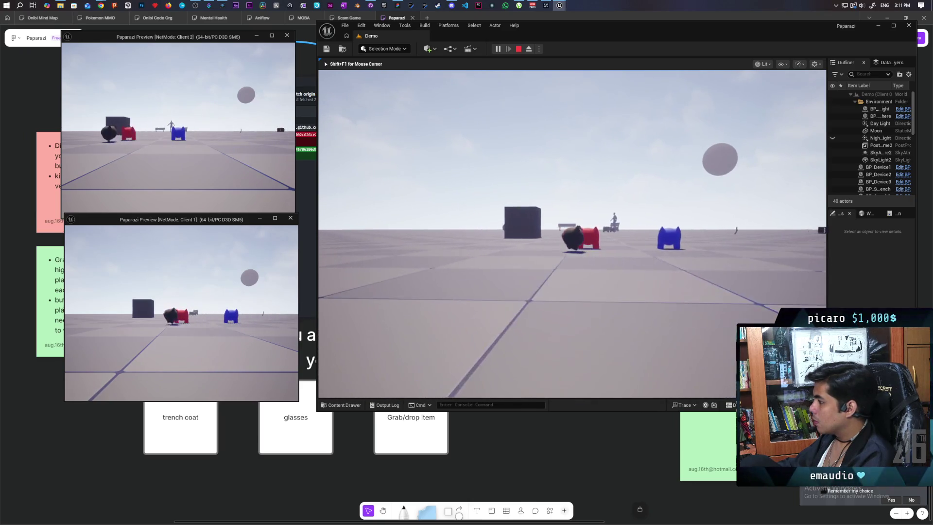
key("w")
key("w")
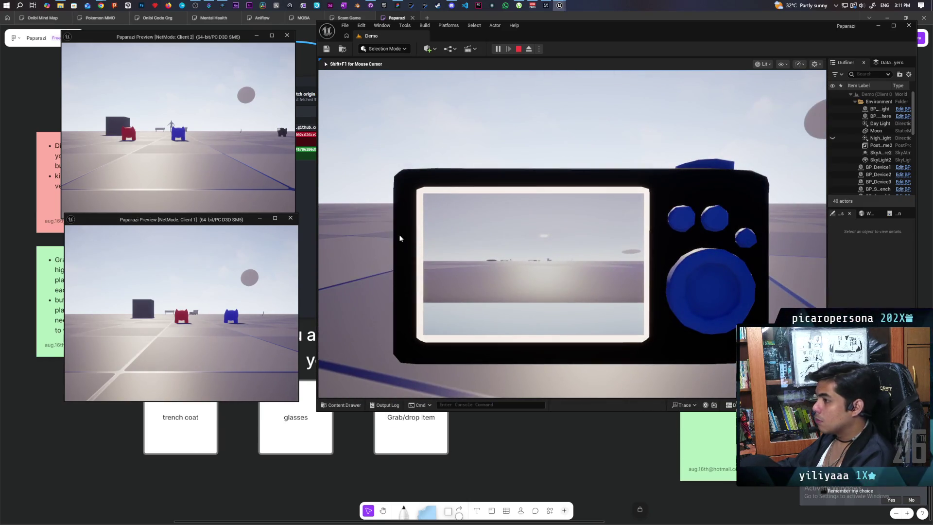
Step: Focus the Client 2 window and walk its player forward
left_click(178, 146)
key("w")
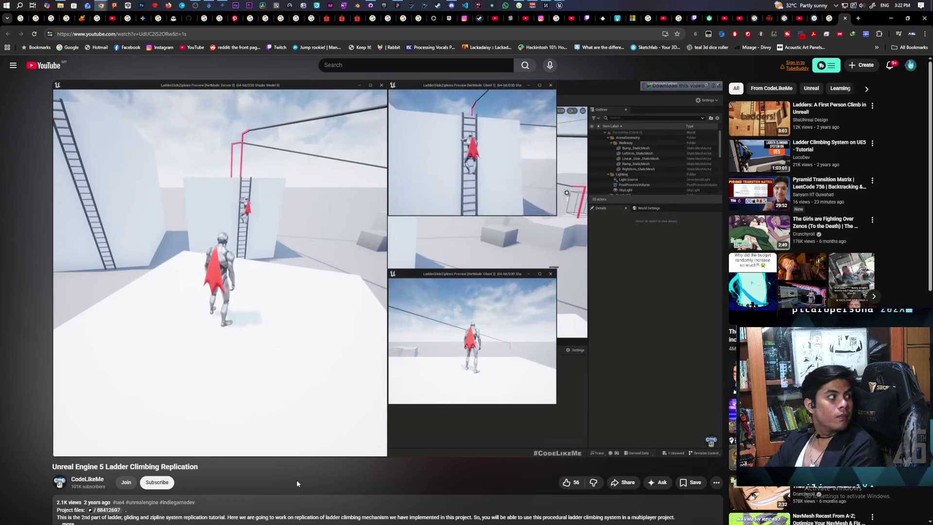
Step: Pause and resume the ladder tutorial, pause it again at 10:08, and scroll down toward the comments
key("space")
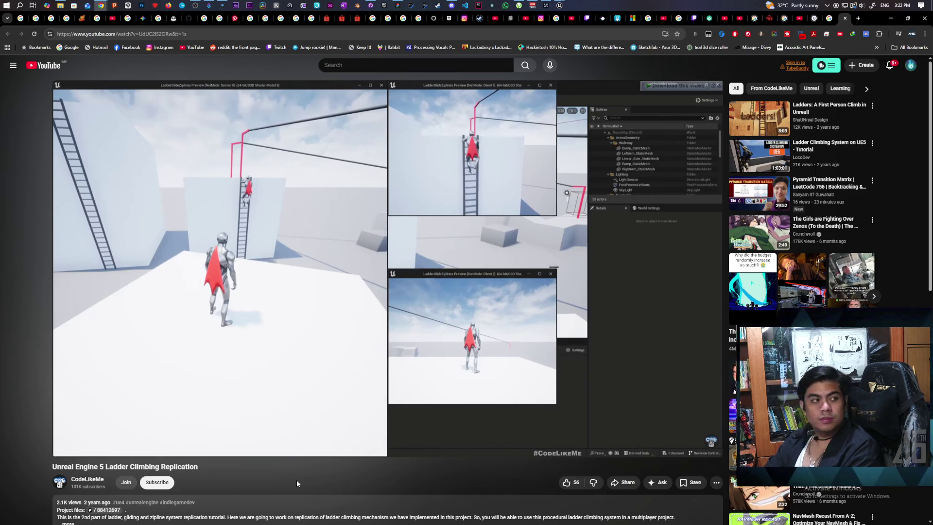
key("space")
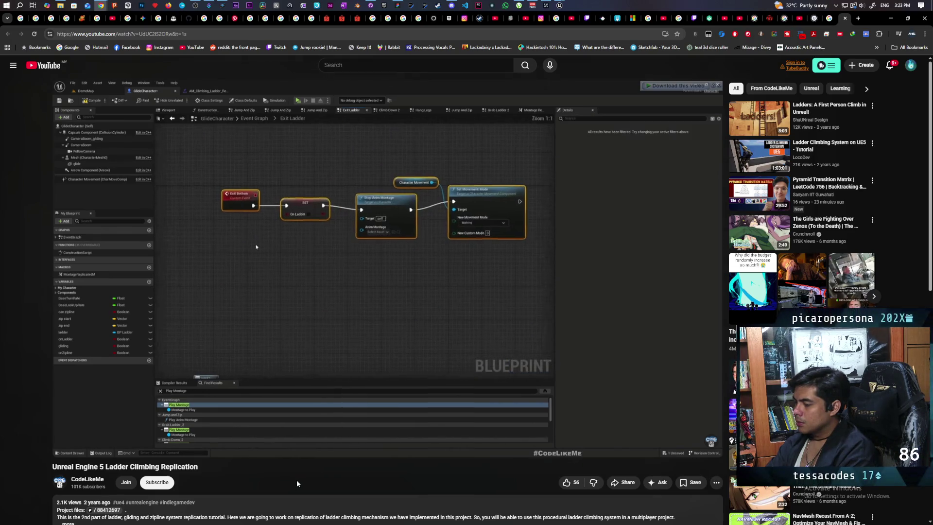
key("space")
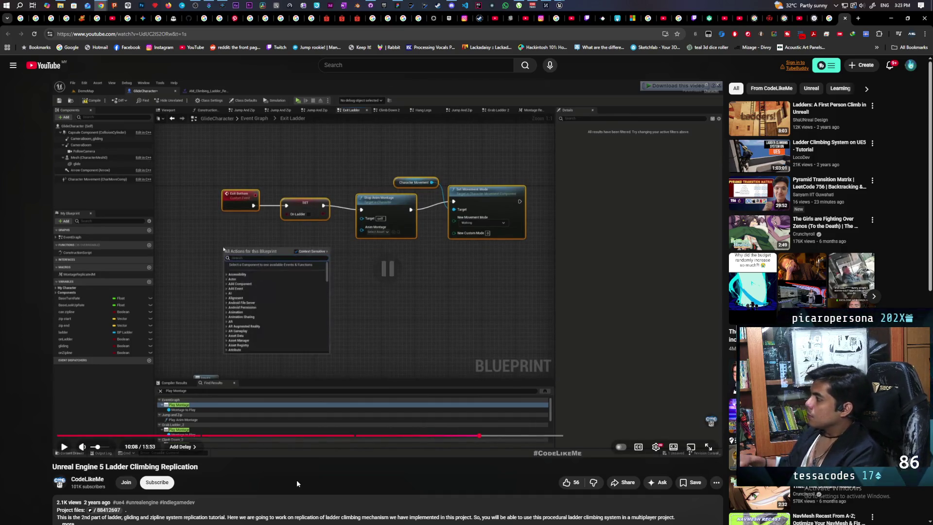
scroll(289, 302, "down", 4)
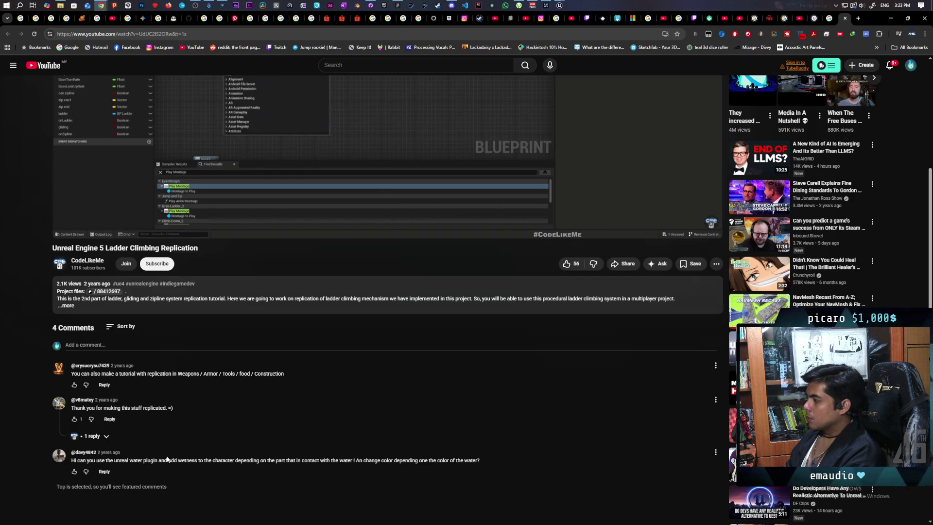
Step: Expand the description and open 'Unreal Procedural Ladder Climbing System - Part 1' in a new tab
scroll(168, 458, "up", 2)
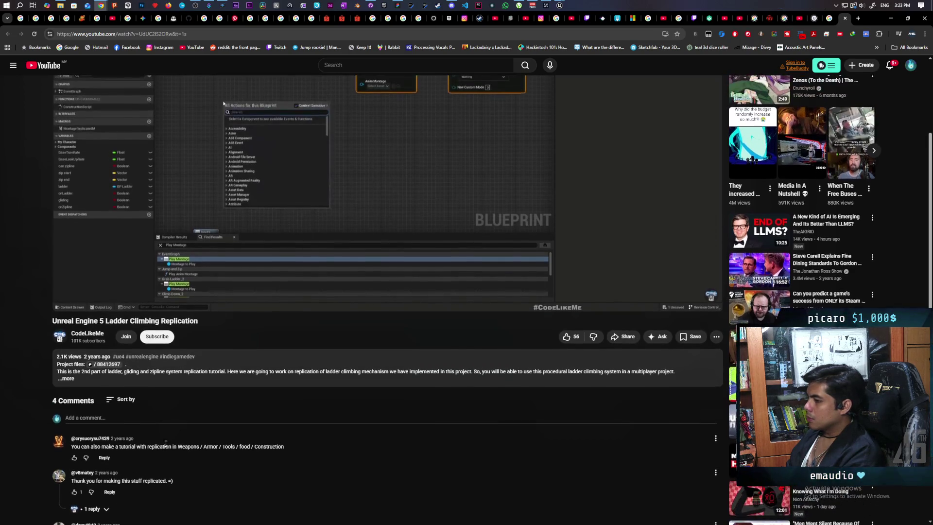
left_click(67, 378)
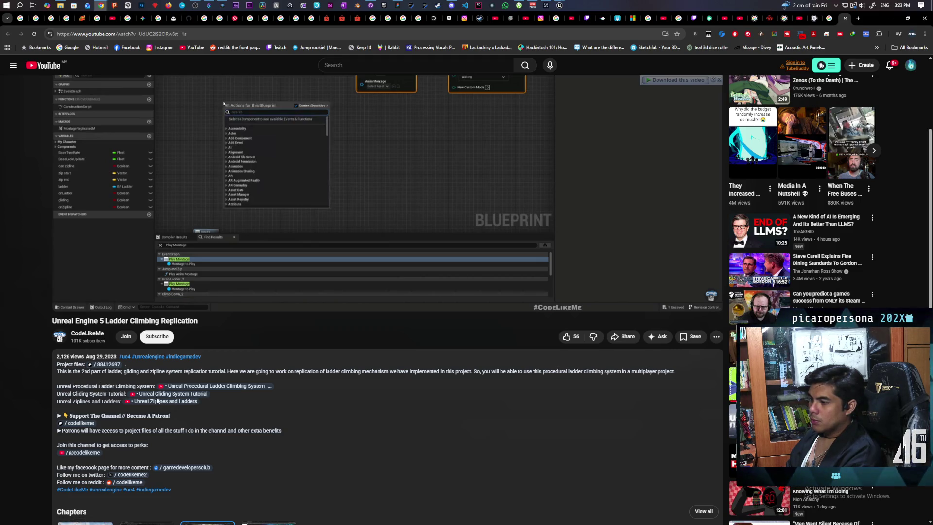
middle_click(195, 388)
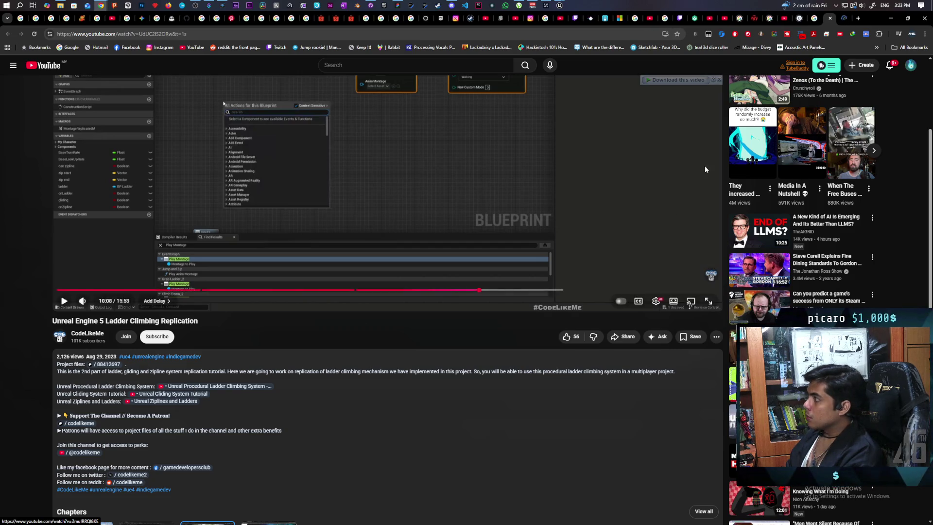
left_click(844, 18)
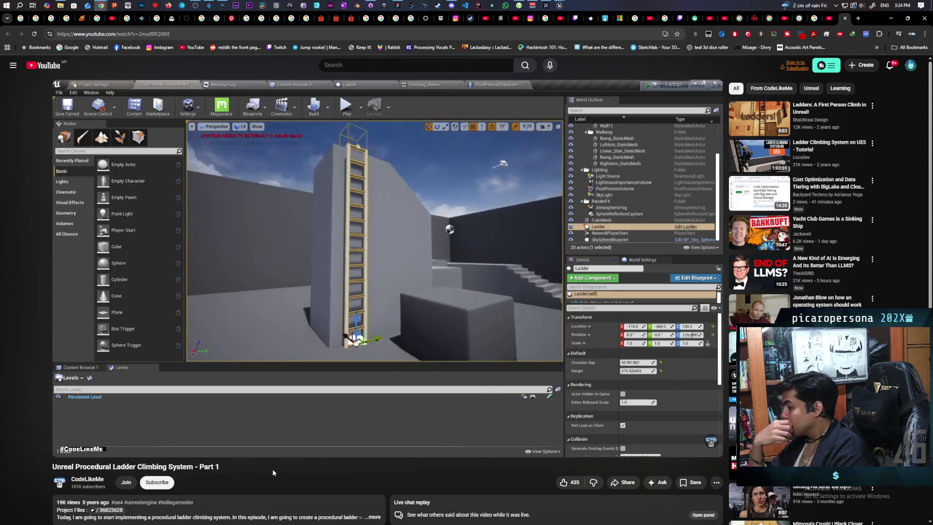
Step: Seek the ladder tutorial forward past the Ladder blueprint components to the construction script
key("Right")
key("Right")
key("Right")
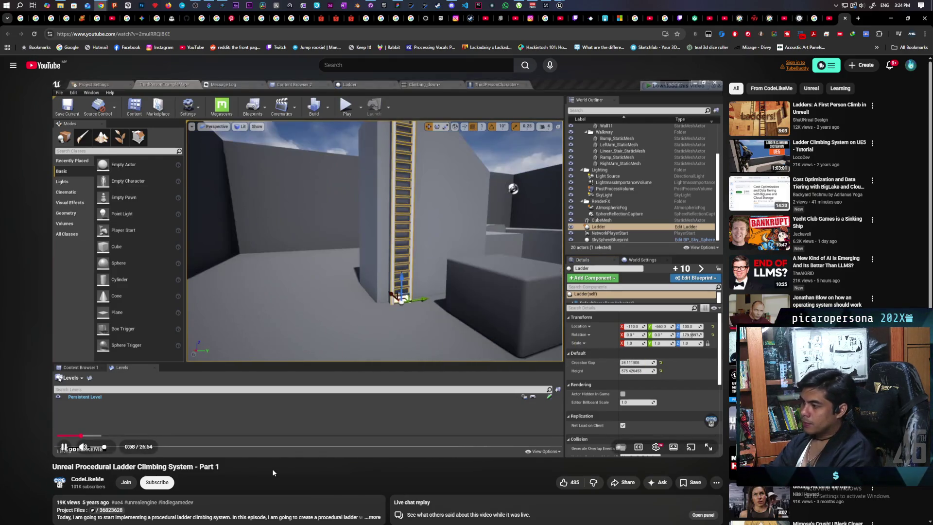
key("Right")
key("Right")
key("Right")
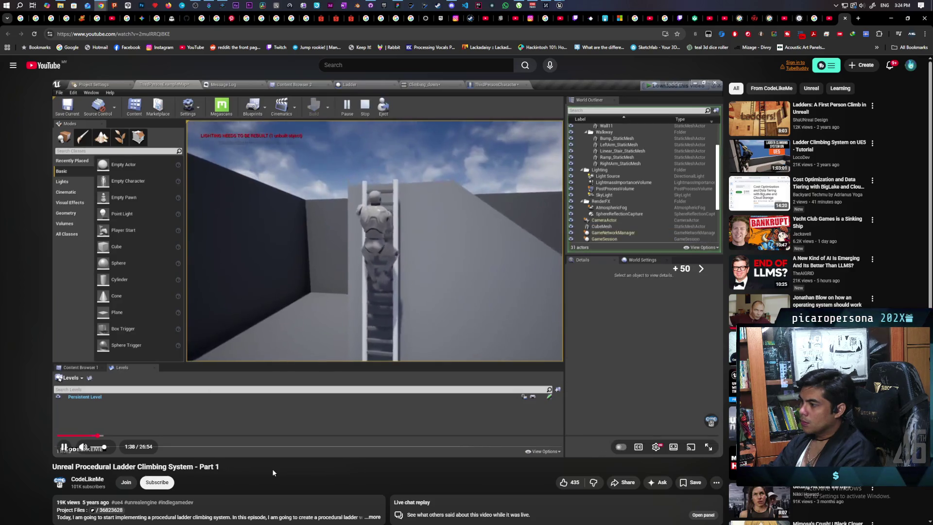
key("Right")
key("Right")
key("Right")
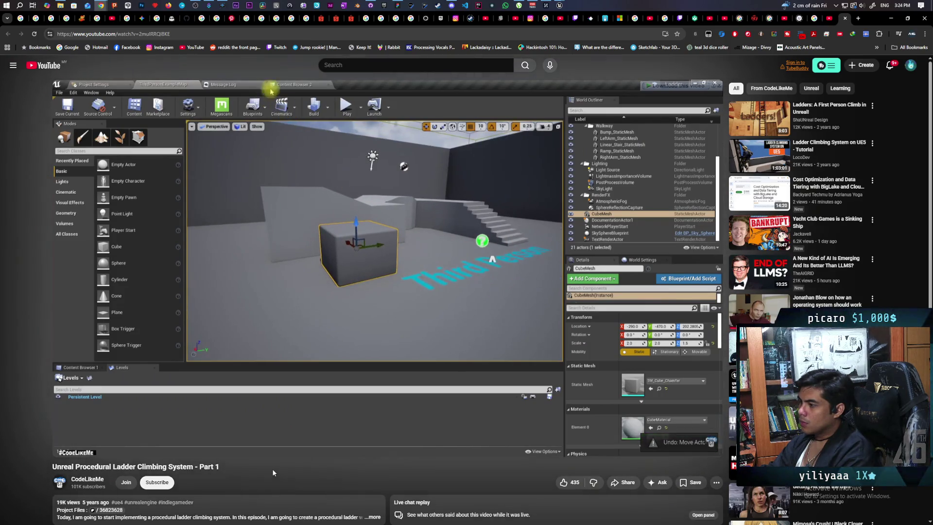
key("Right")
key("Right")
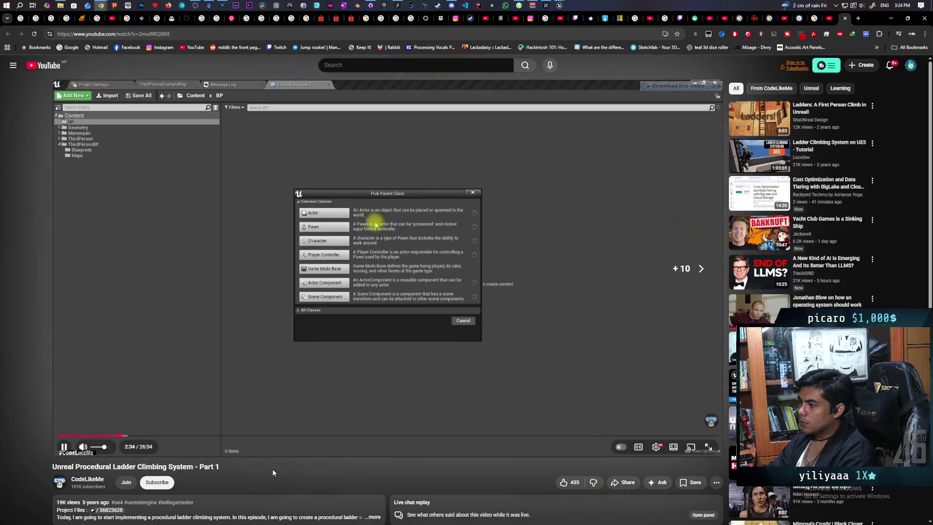
key("Right")
key("Right")
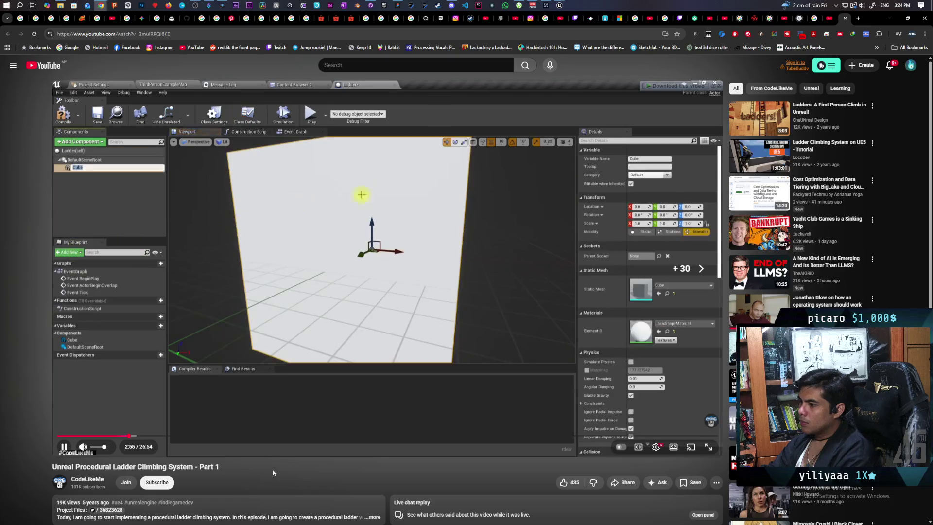
key("Right")
key("Right")
key("Right")
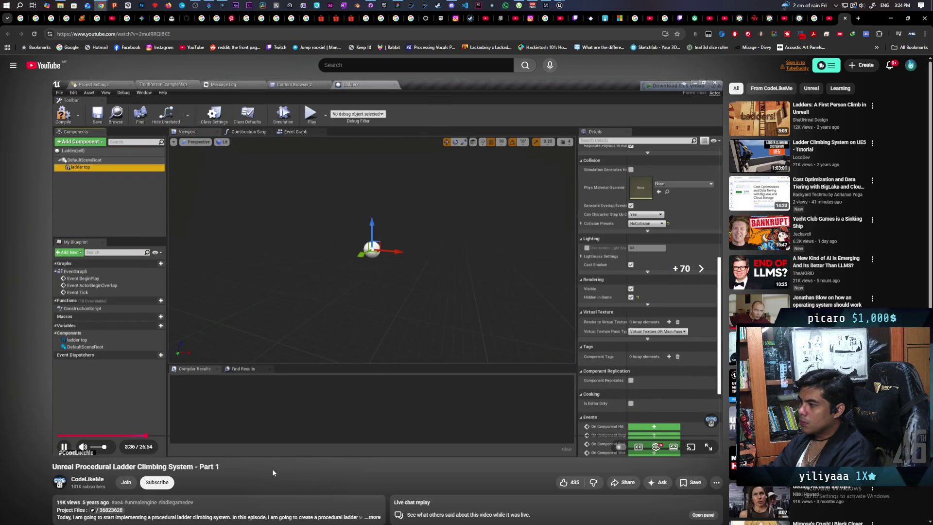
key("Right")
key("Right")
key("Right")
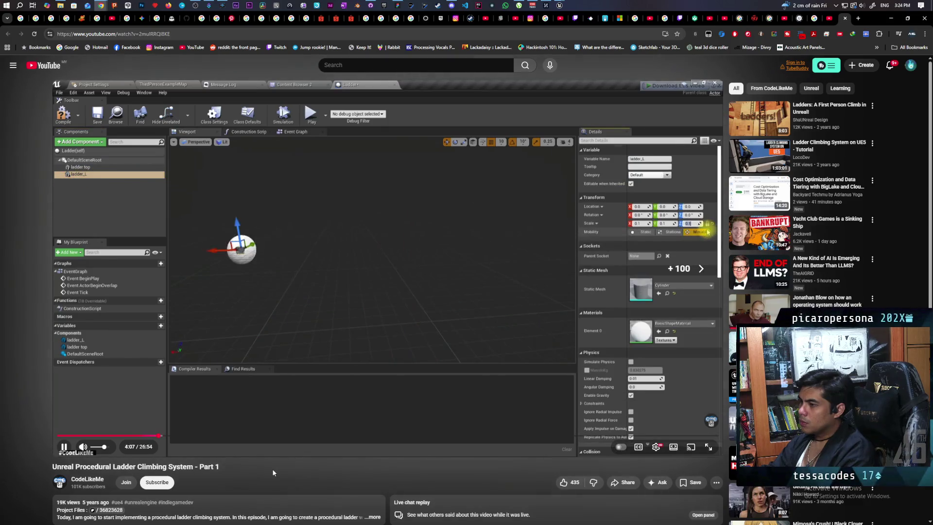
key("Right")
key("Right")
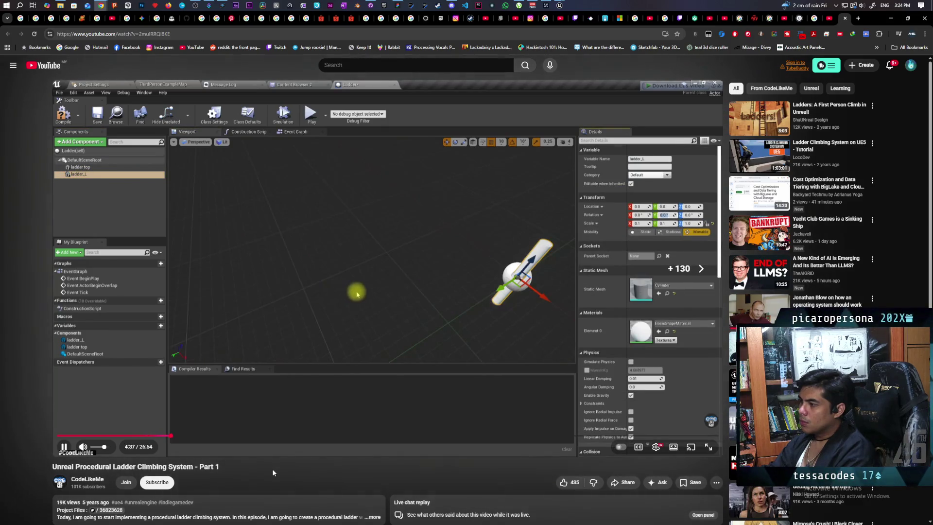
key("Right")
key("Right")
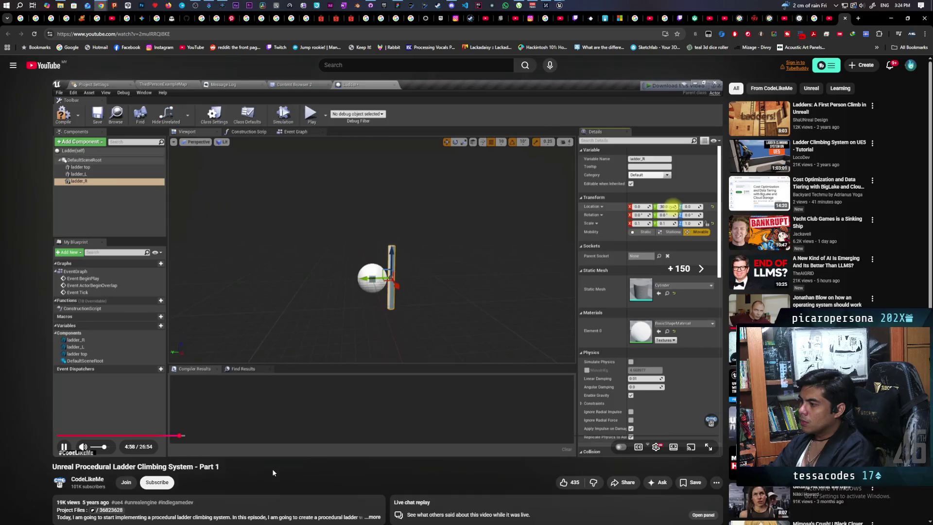
key("Right")
key("Right")
key("Right")
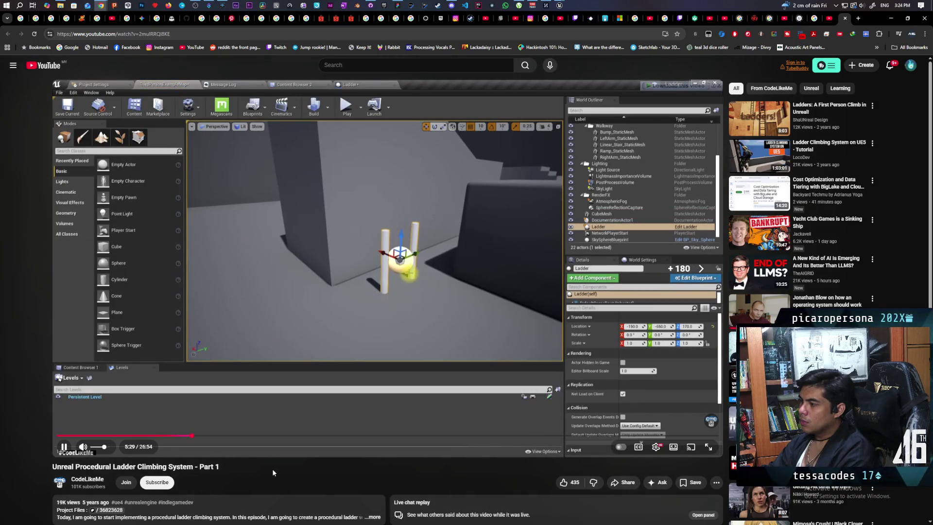
key("Right")
key("Right")
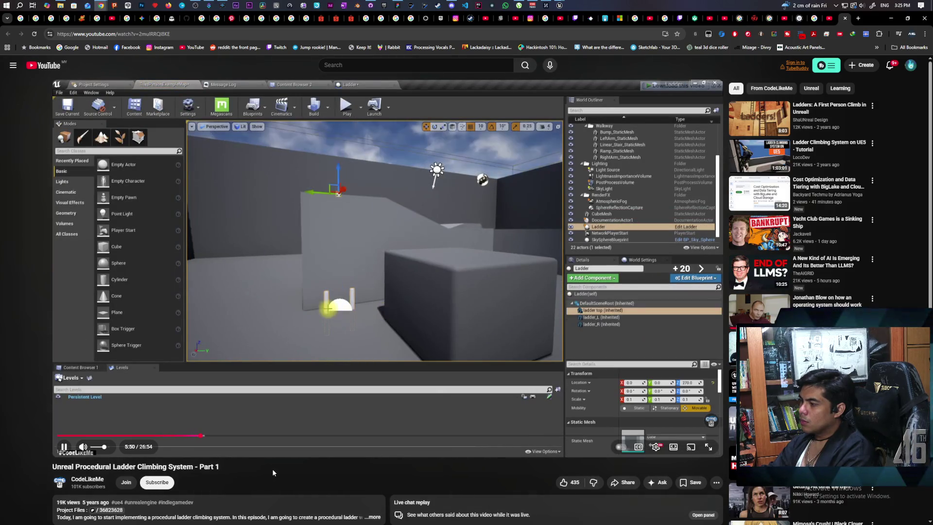
key("Right")
key("Right")
key("Right")
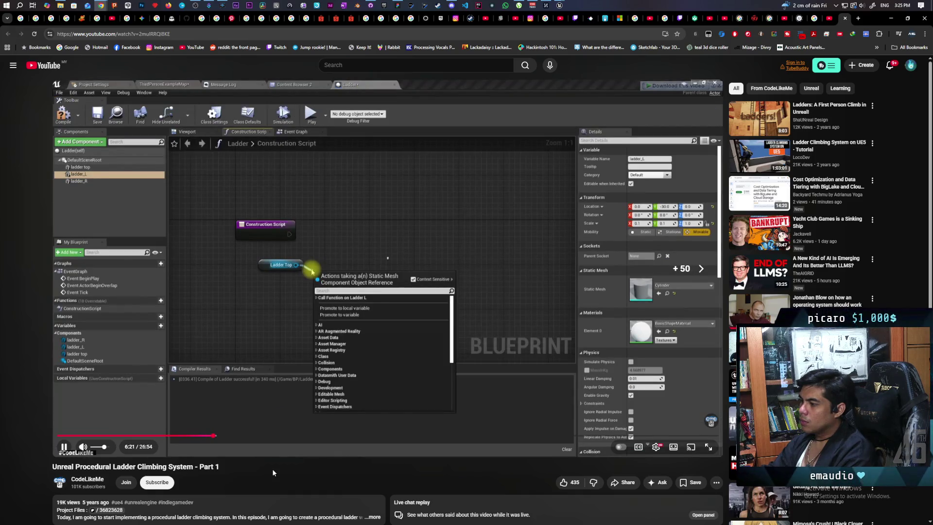
key("Right")
key("Right")
key("Right")
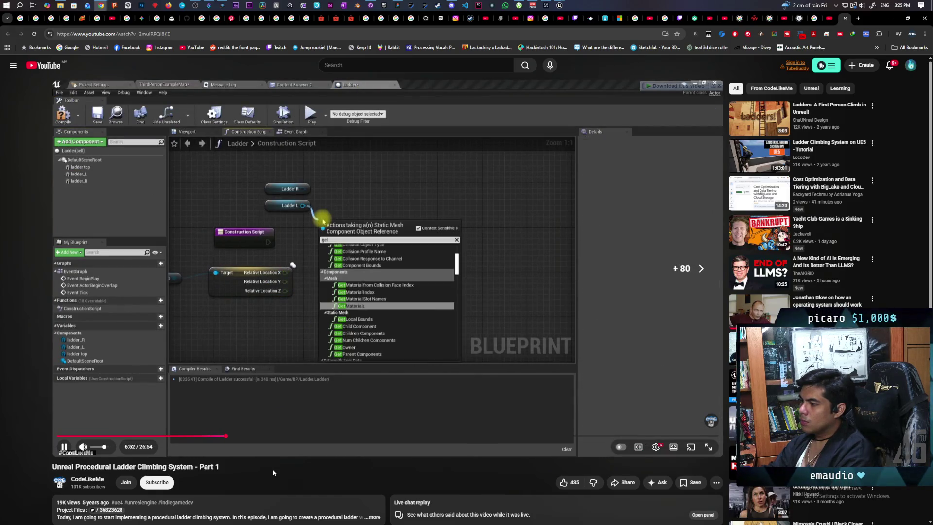
key("Right")
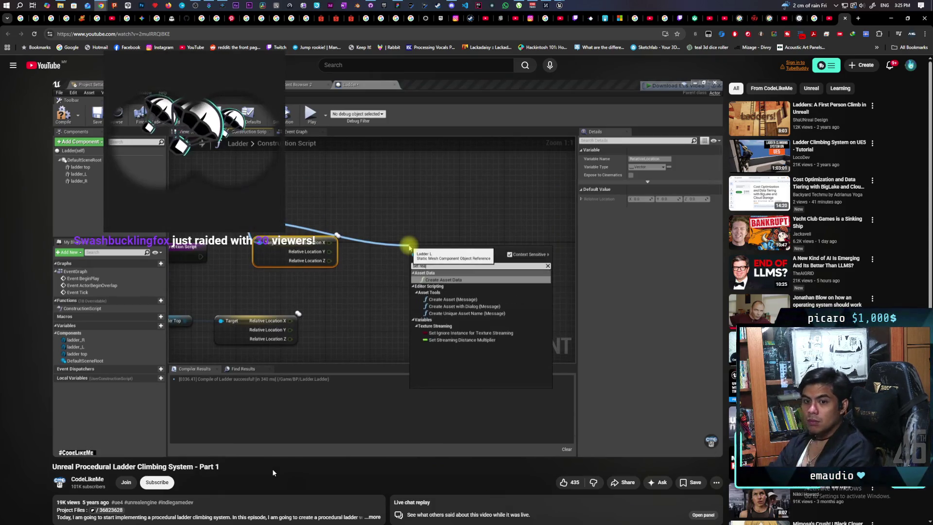
Step: Pause briefly at 7:03, then let it play and stop at 7:14 on the 'set' node search
key("space")
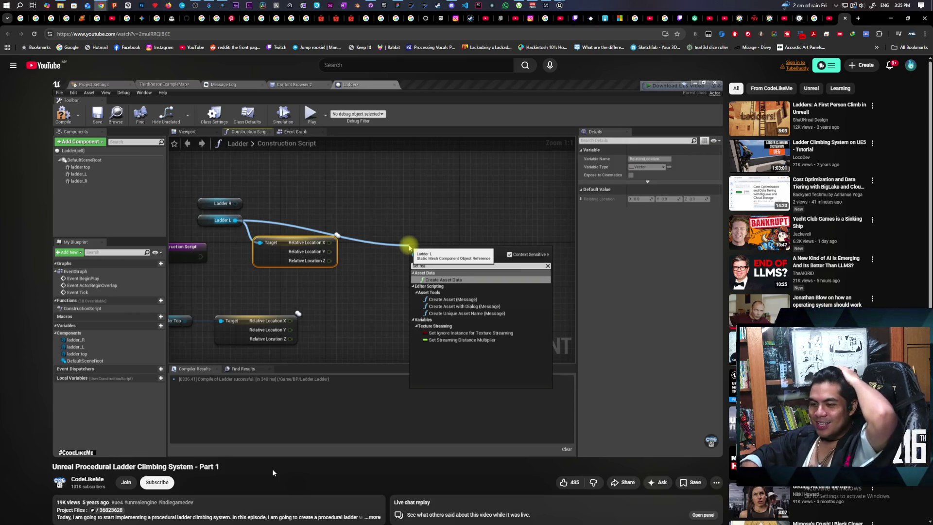
key("space")
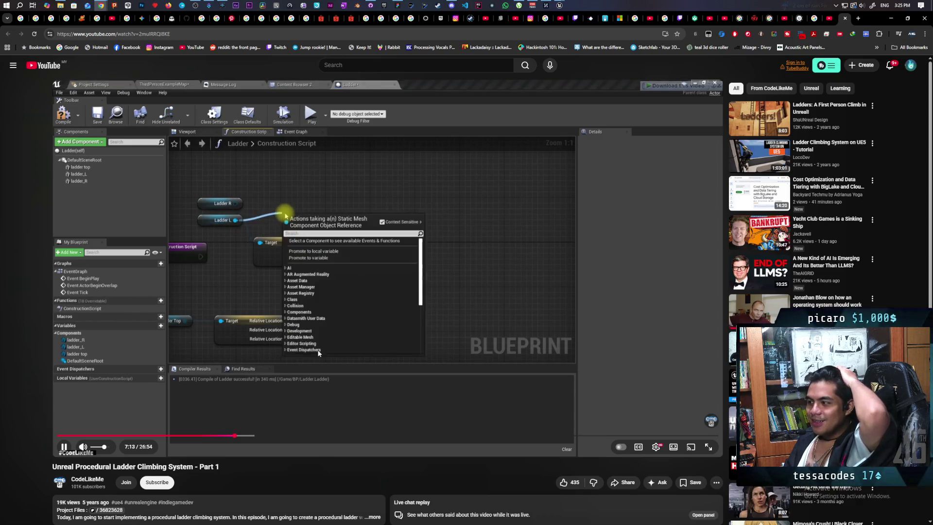
left_click(335, 389)
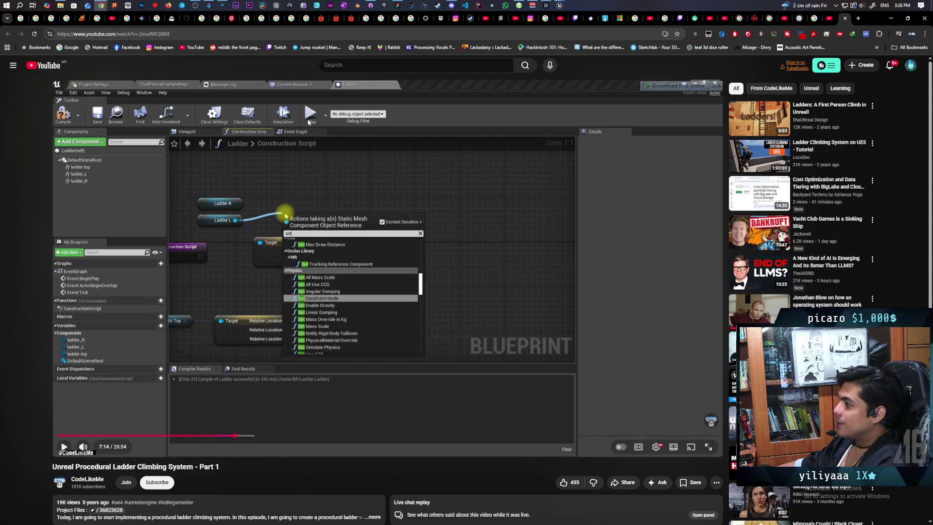
Step: Return to the Paparazi editor, start a two-client play-test and walk the gremlin forward
mouse_move(560, 10)
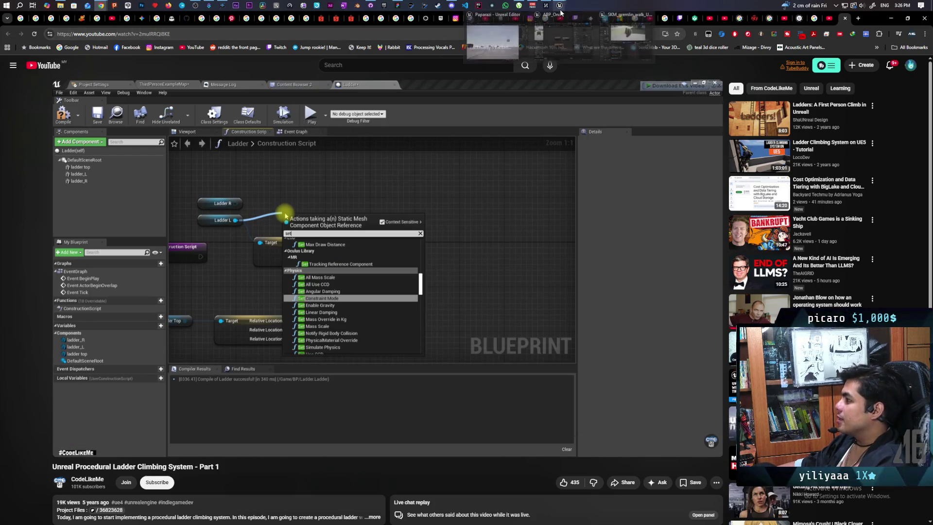
left_click(496, 44)
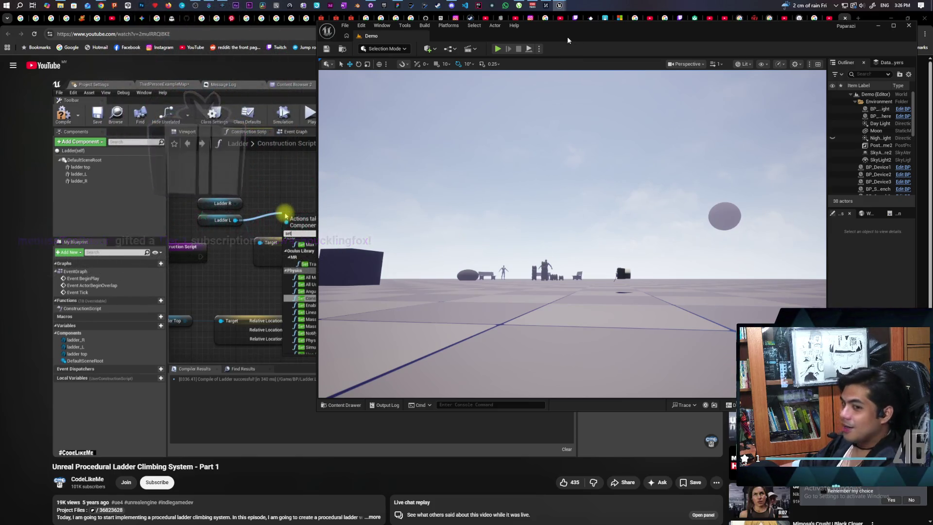
left_click(499, 49)
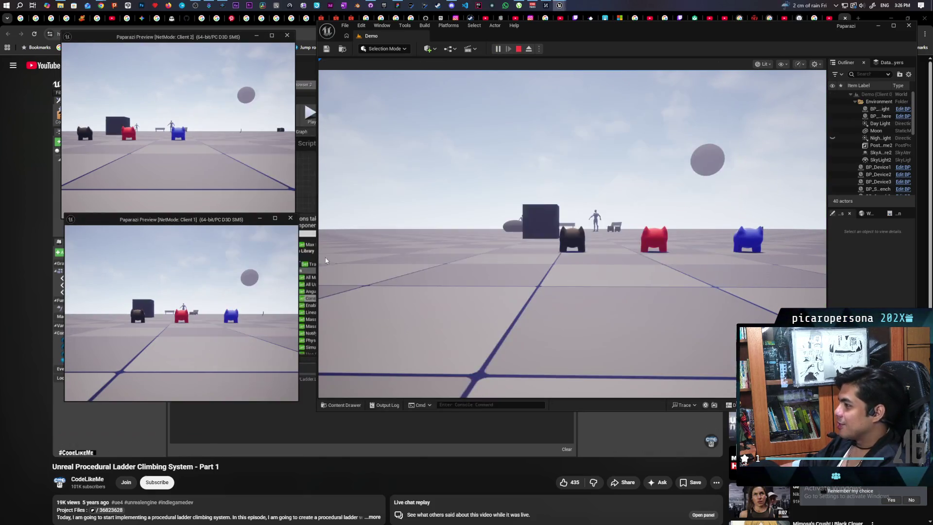
left_click(340, 195)
key("w")
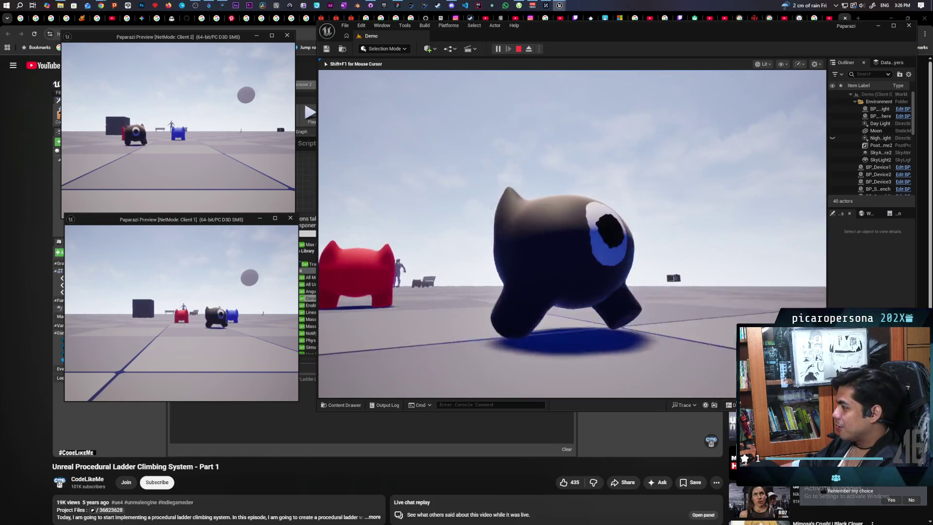
key("w")
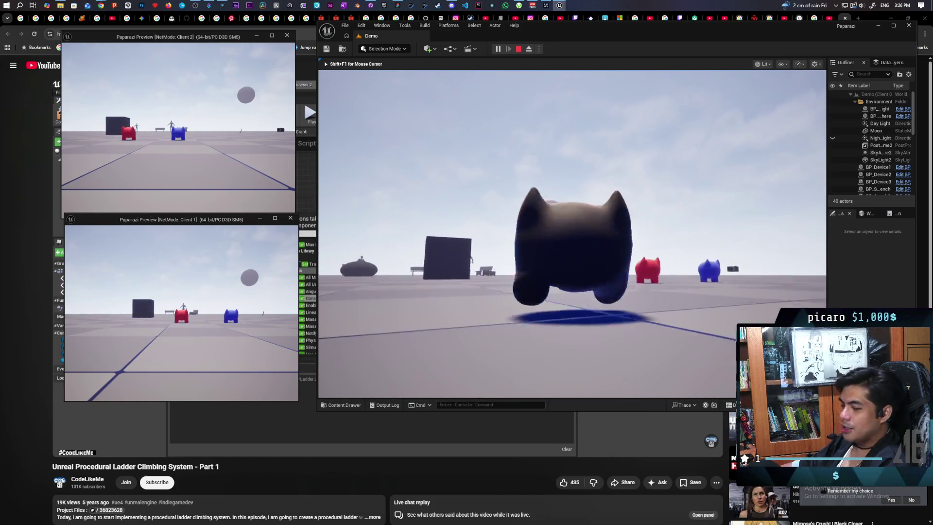
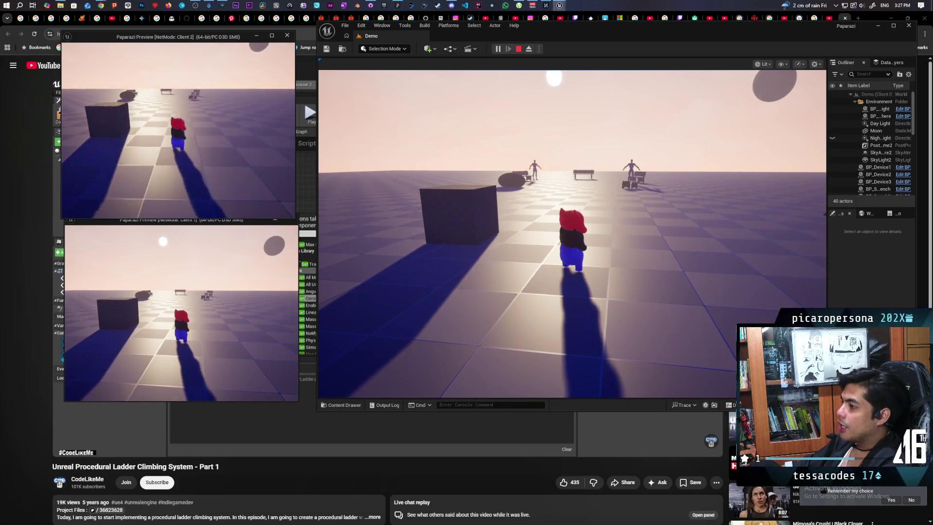
Step: In Client 1, walk the red character beside the blue one and jump onto its head twice
left_click(209, 290)
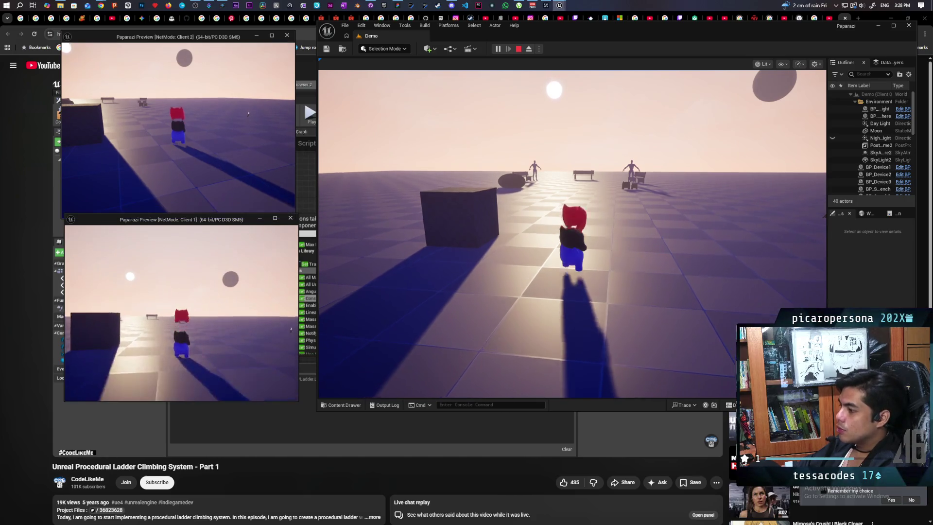
key("w")
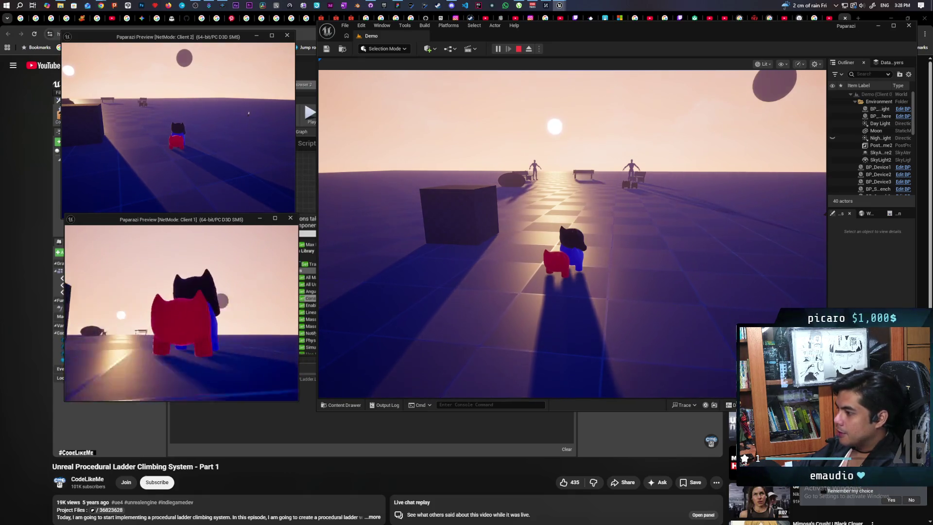
key("space")
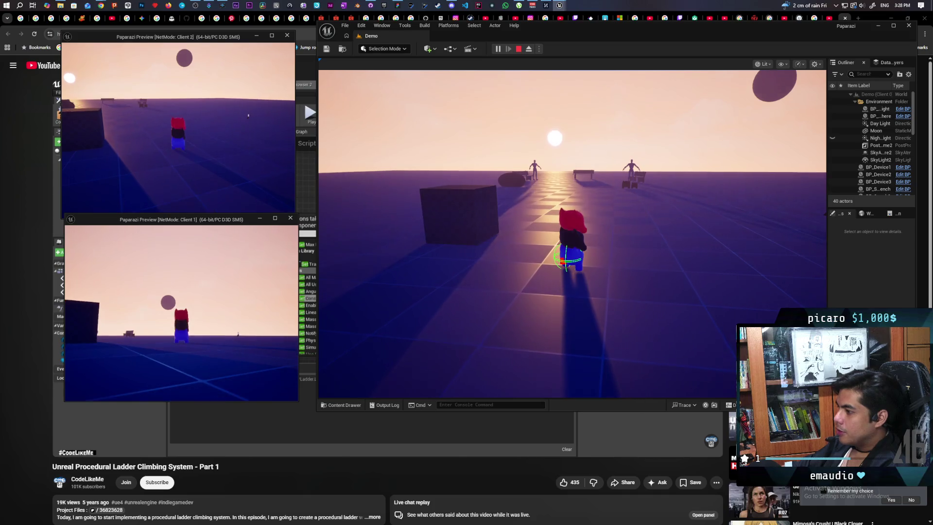
key("a")
key("s")
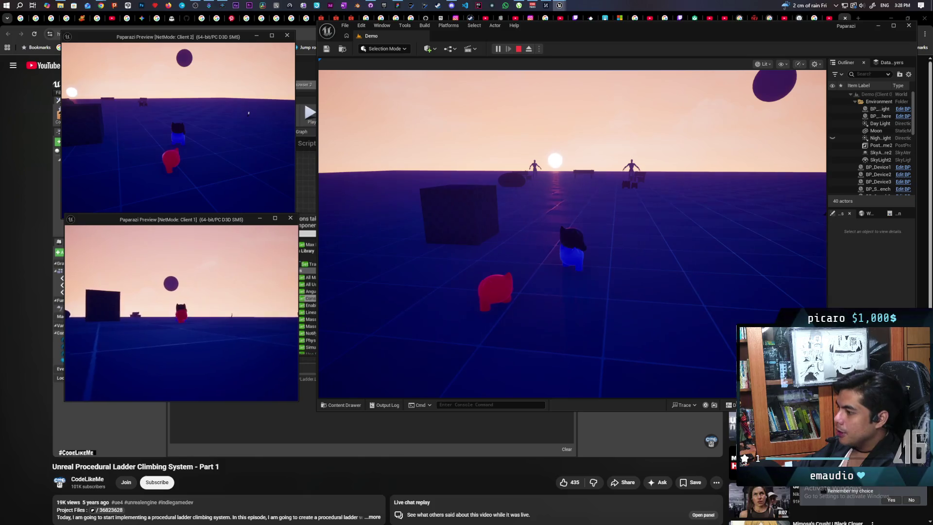
key("w")
key("w")
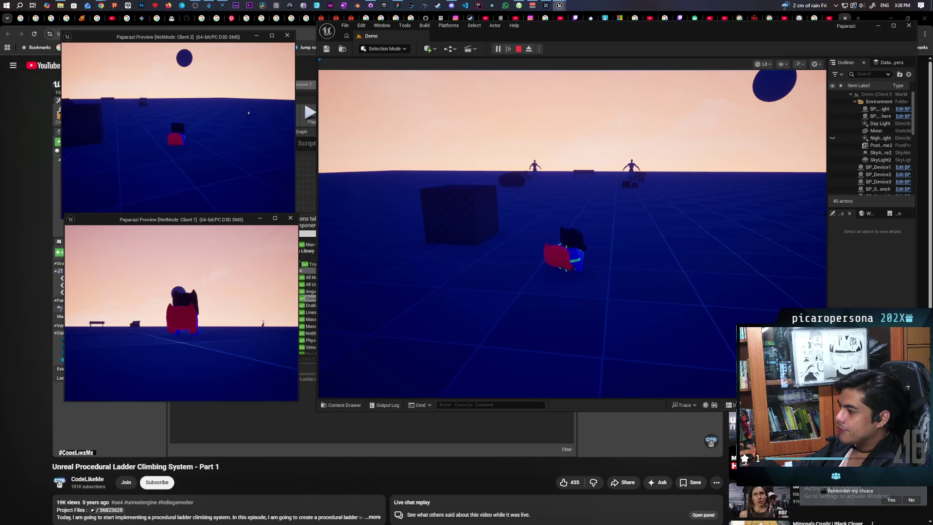
key("space")
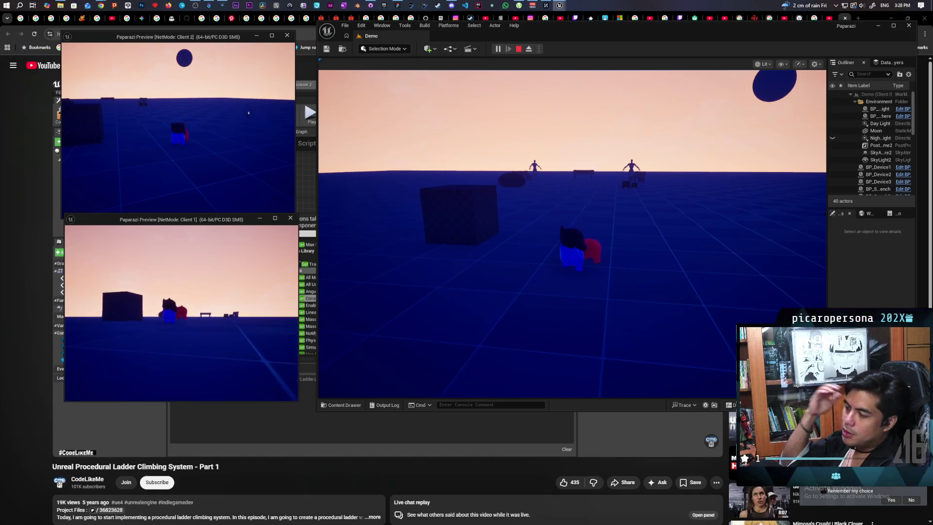
key("w")
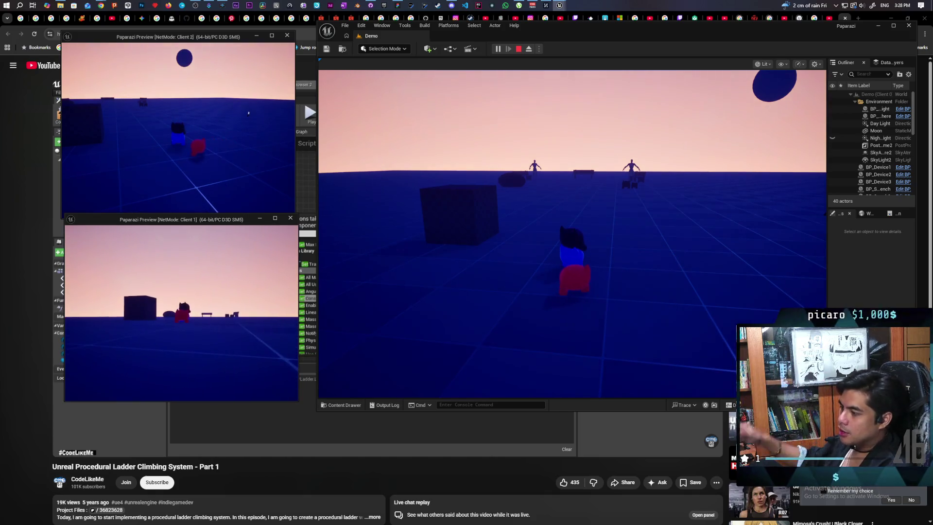
key("w")
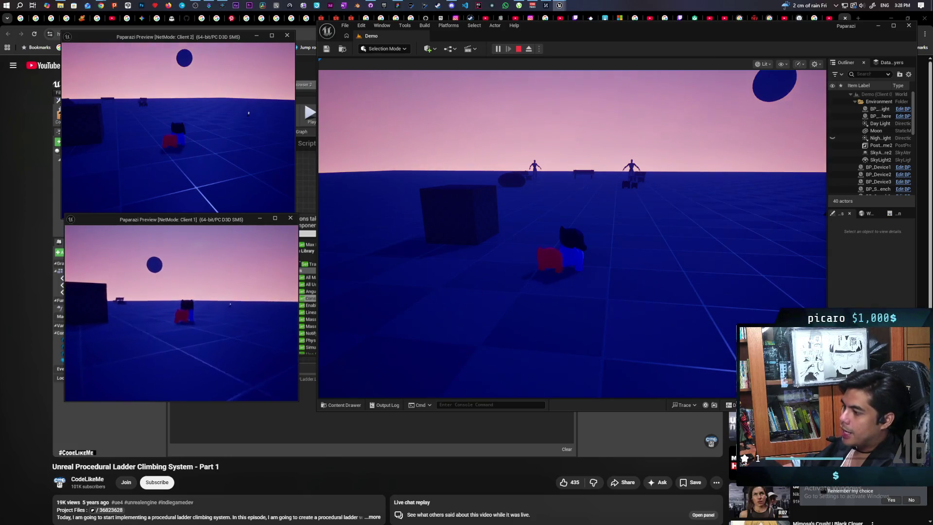
key("w")
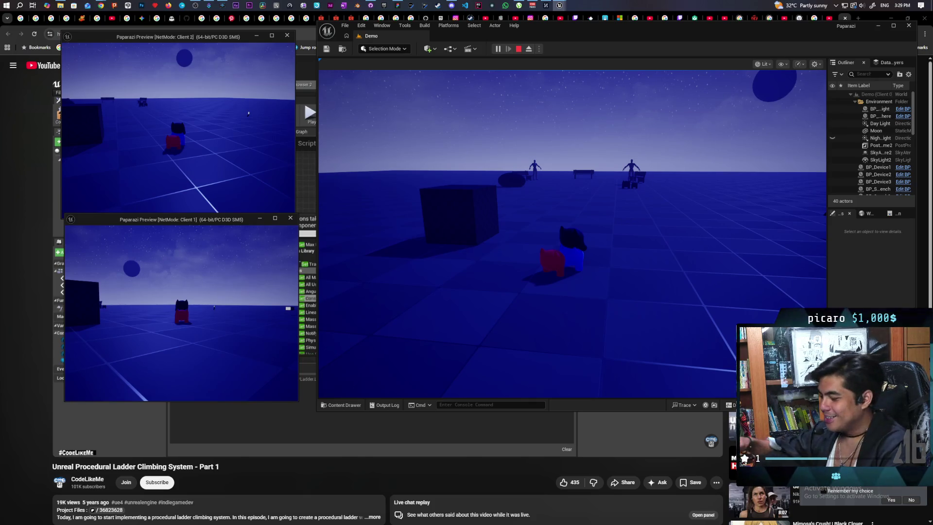
Step: Stop the multiplayer playtest and switch Chrome to the ladder climbing replication video tab
key("Escape")
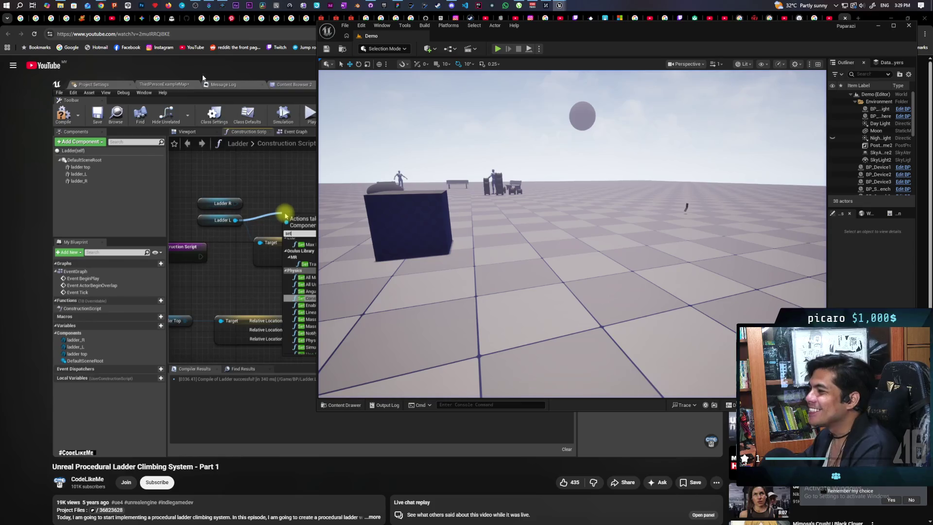
mouse_move(104, 3)
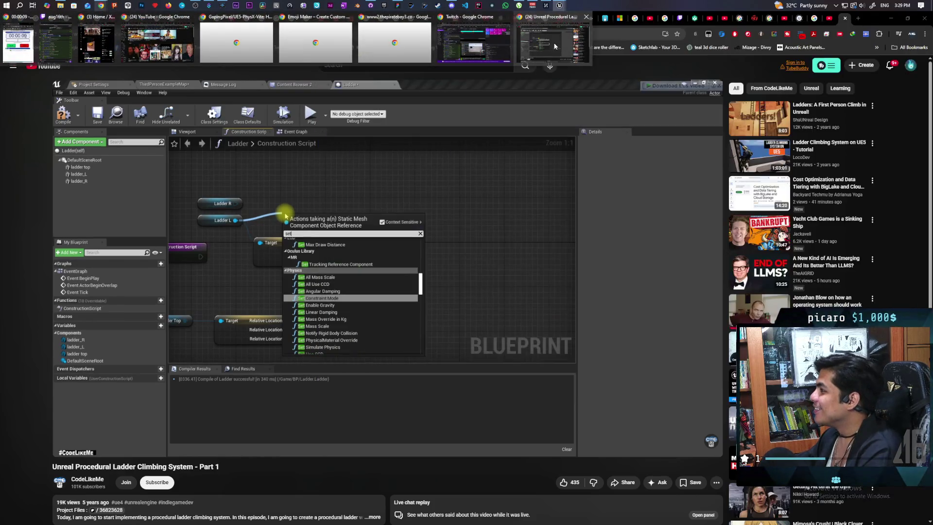
left_click(561, 51)
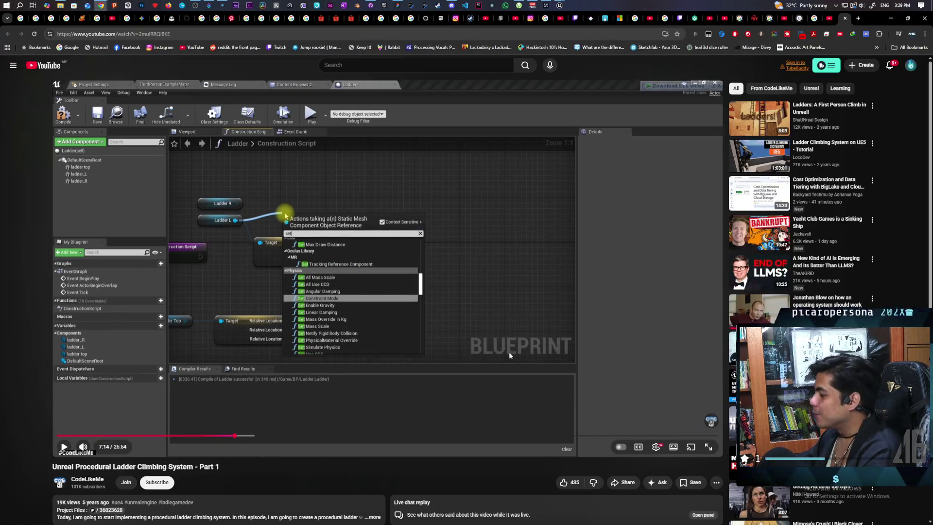
left_click(824, 18)
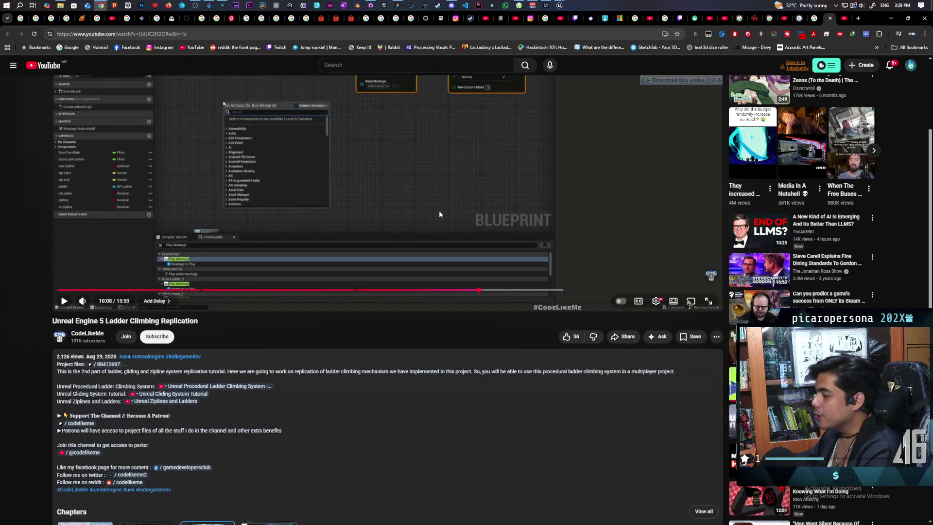
scroll(439, 210, "up", 3)
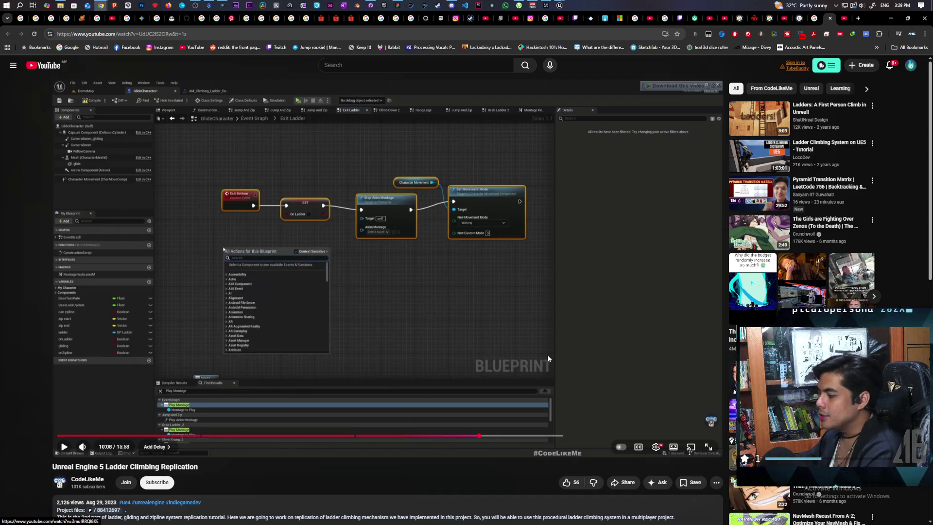
Step: Resume the replication tutorial from 10:08 and let it play
left_click(418, 336)
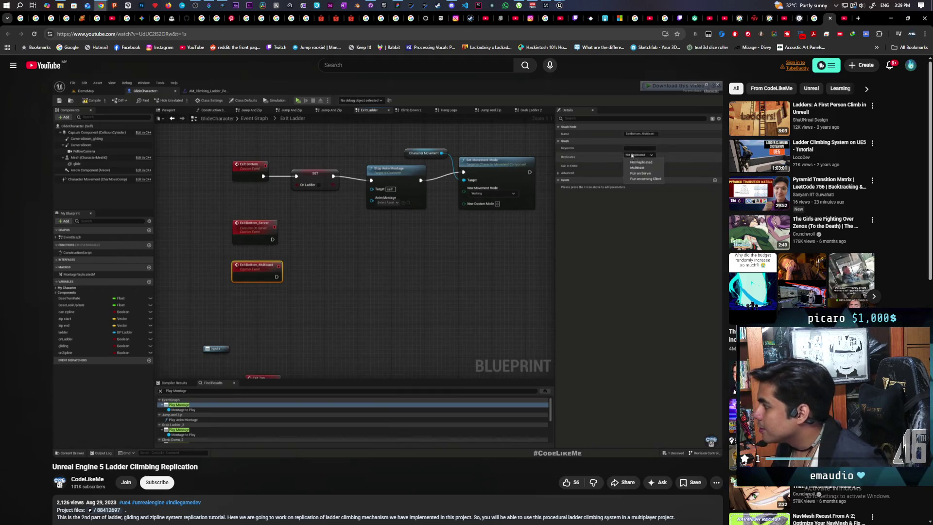
Step: Pause the replication tutorial at 10:33 and switch to the Part 1 ladder climbing tab
left_click(442, 309)
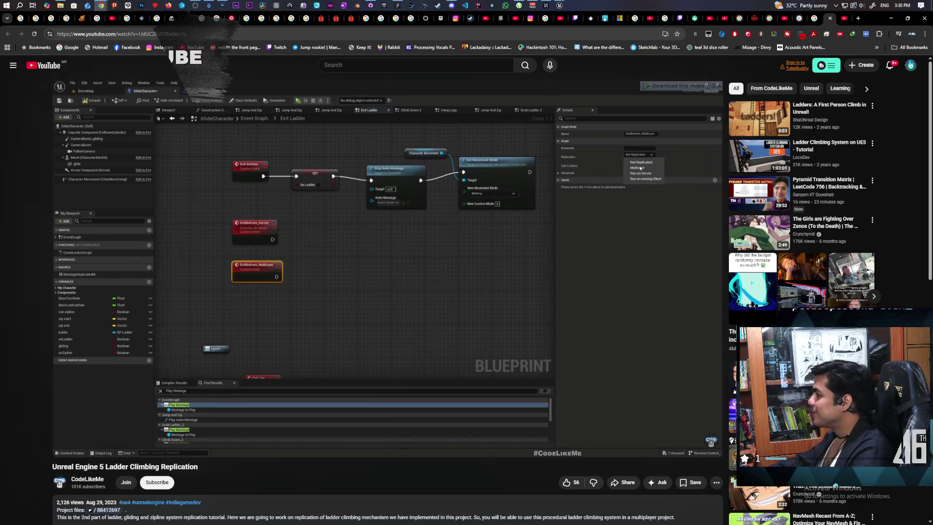
mouse_move(522, 245)
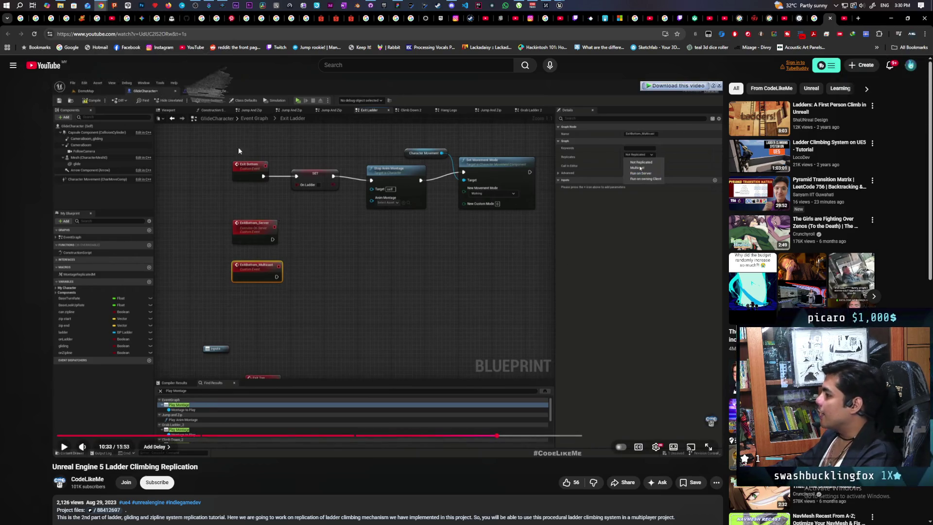
left_click(844, 19)
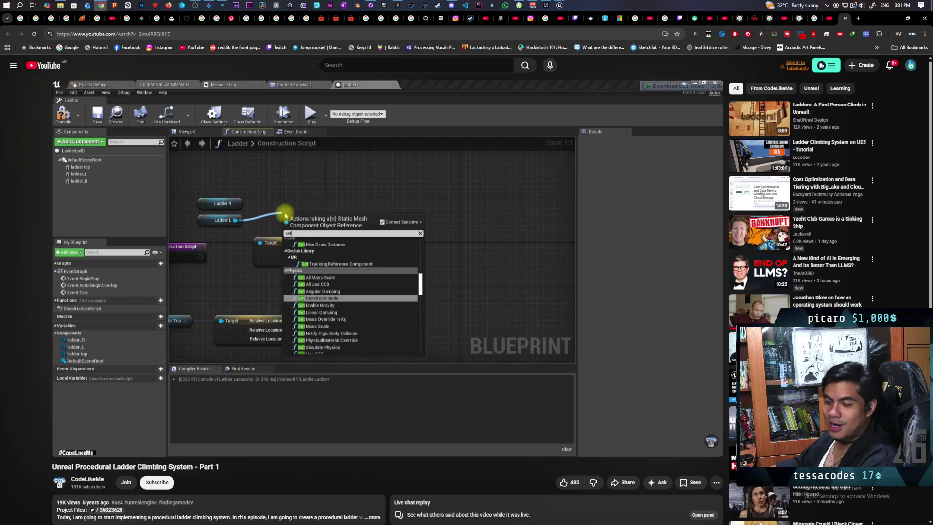
mouse_move(436, 264)
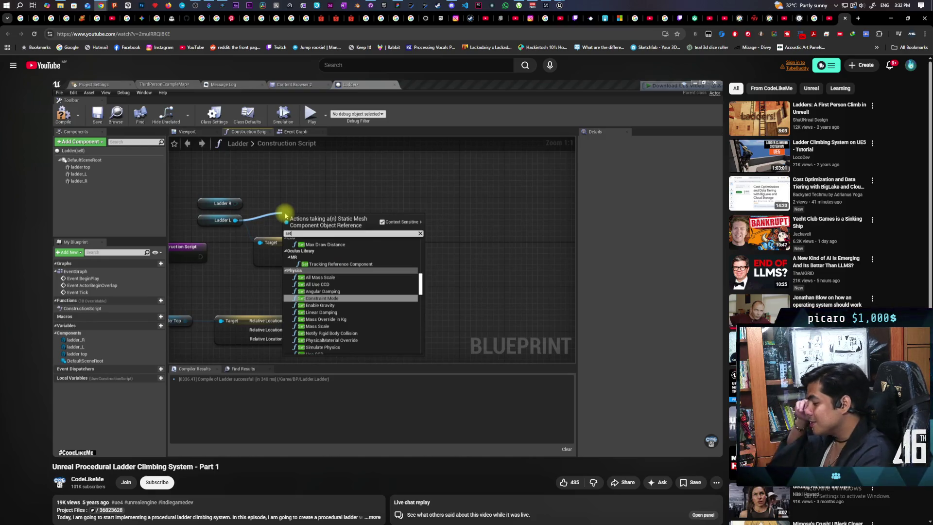
mouse_move(518, 283)
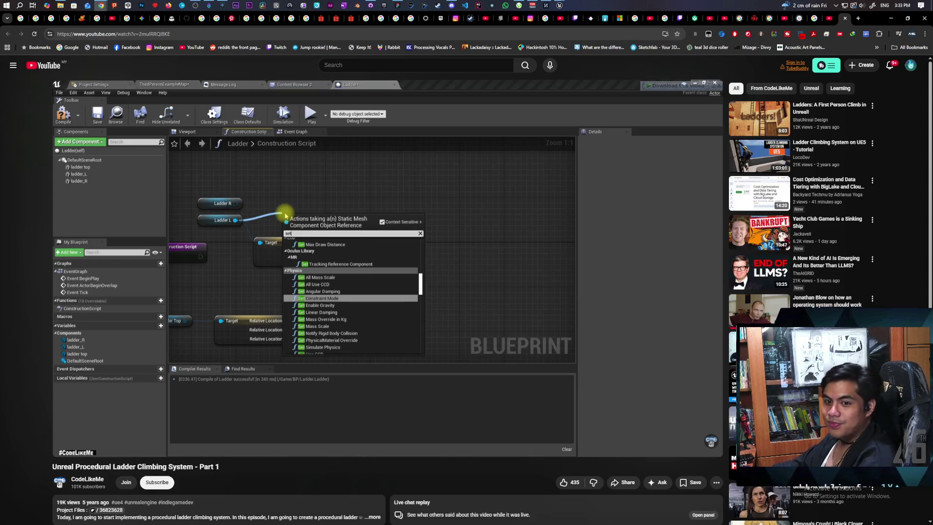
mouse_move(493, 210)
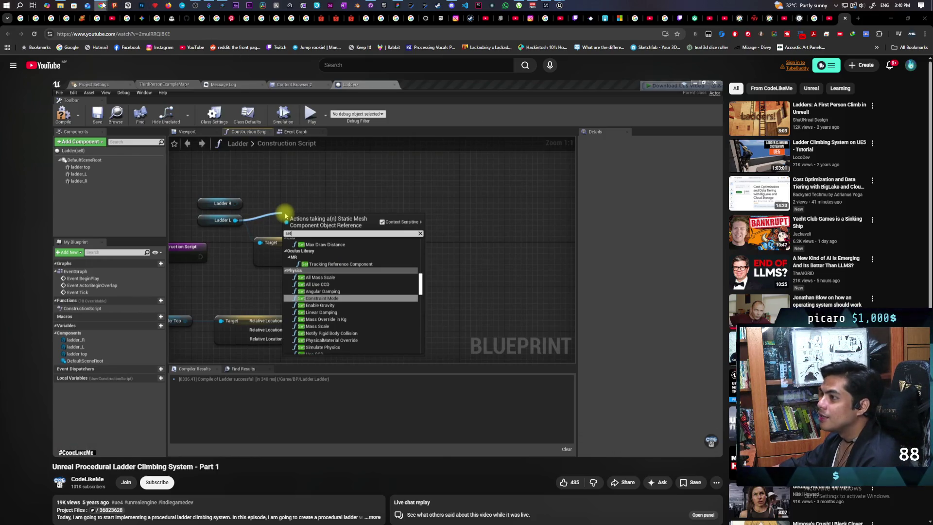
Step: Switch from the YouTube tutorial to the Twitch Stream Manager window
mouse_move(111, 5)
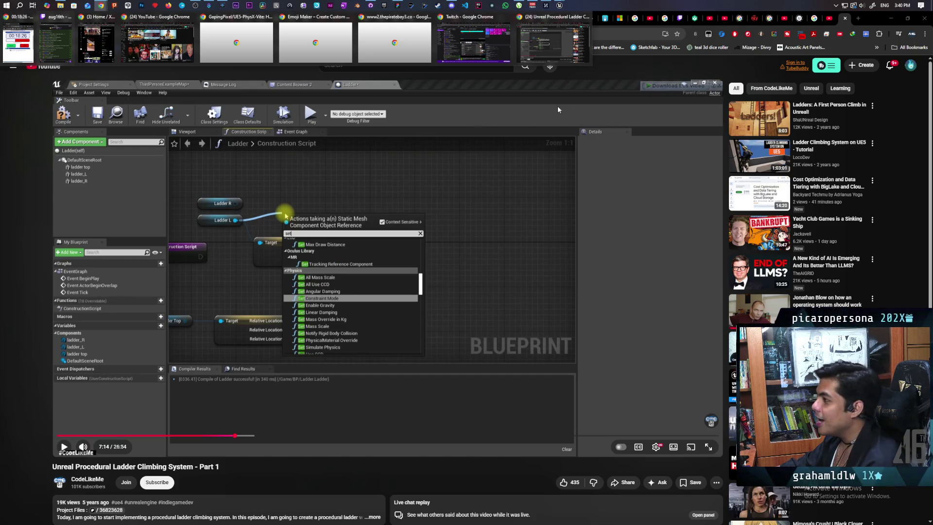
left_click(490, 62)
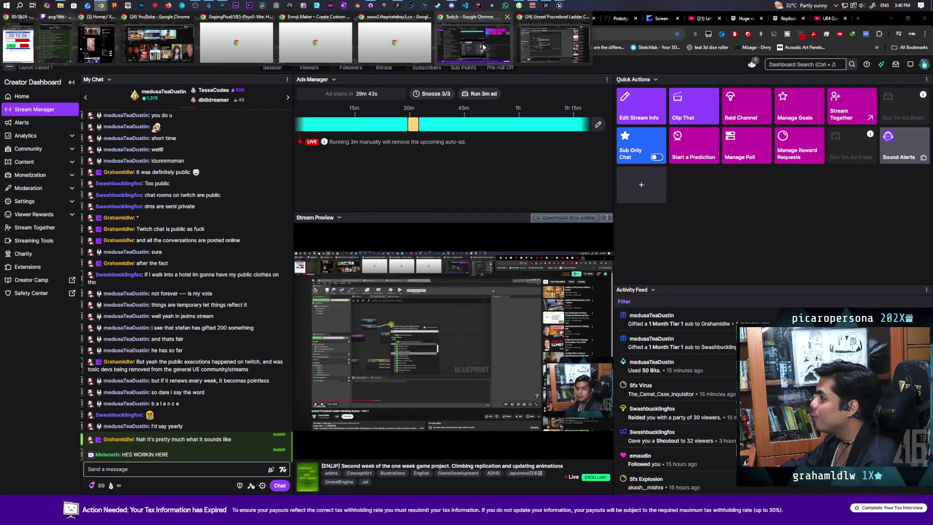
Step: Search the creator dashboard settings and open Leaderboard Settings
left_click(779, 65)
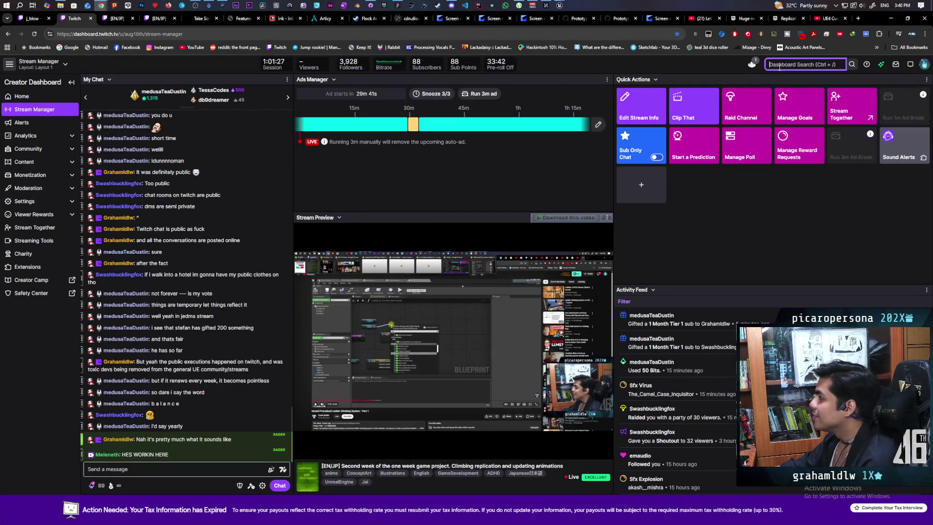
type("tead")
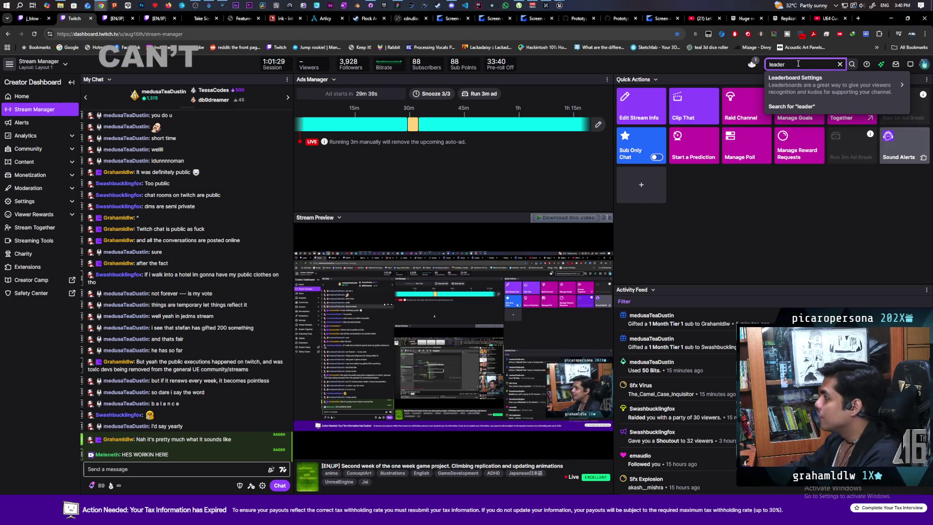
left_click(797, 89)
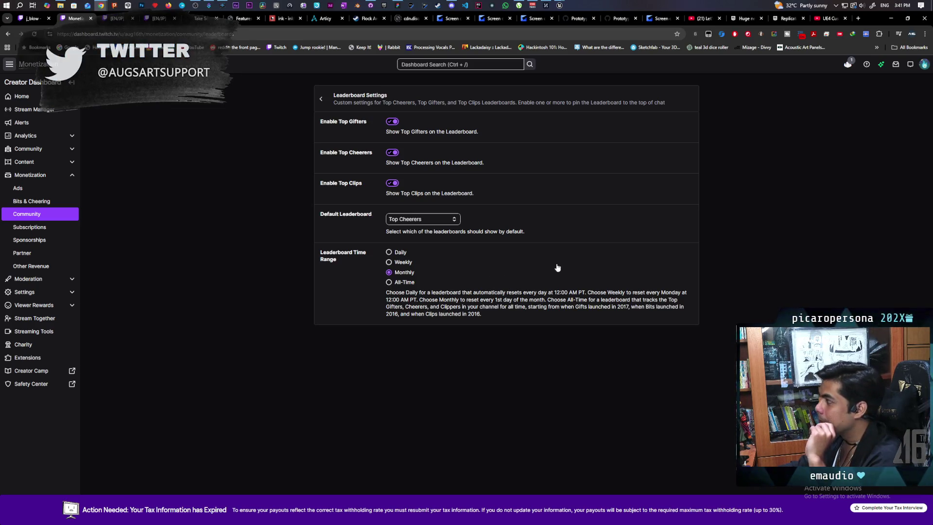
Step: Return to Stream Manager, then bring the Unreal ABP_Oni animation blueprint forward
left_click(34, 109)
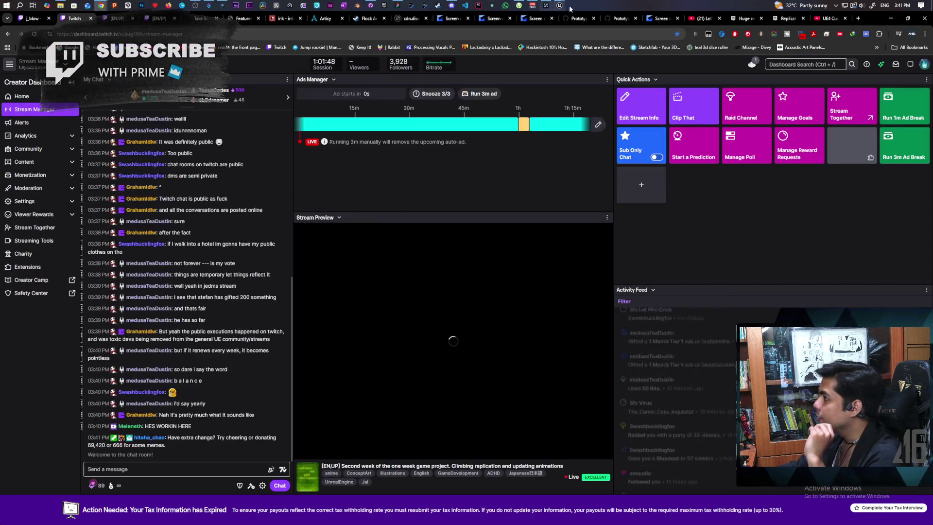
mouse_move(560, 5)
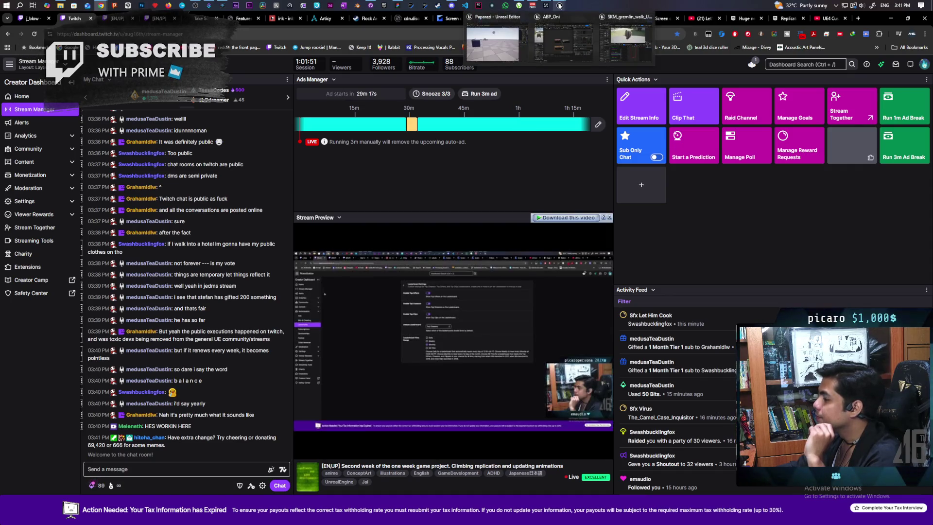
left_click(565, 48)
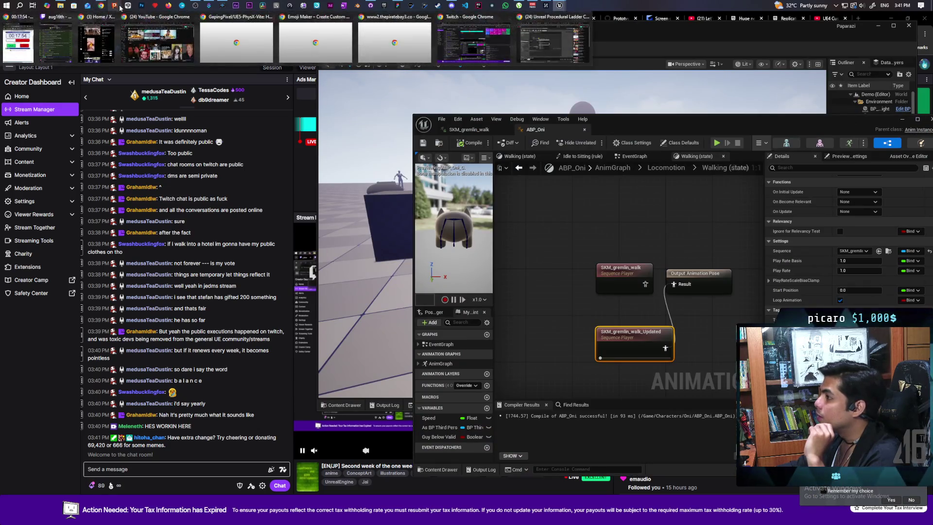
Step: Cycle through the Paparazi whiteboard and Unreal Editor, then bring the YouTube tutorial forward
left_click(398, 8)
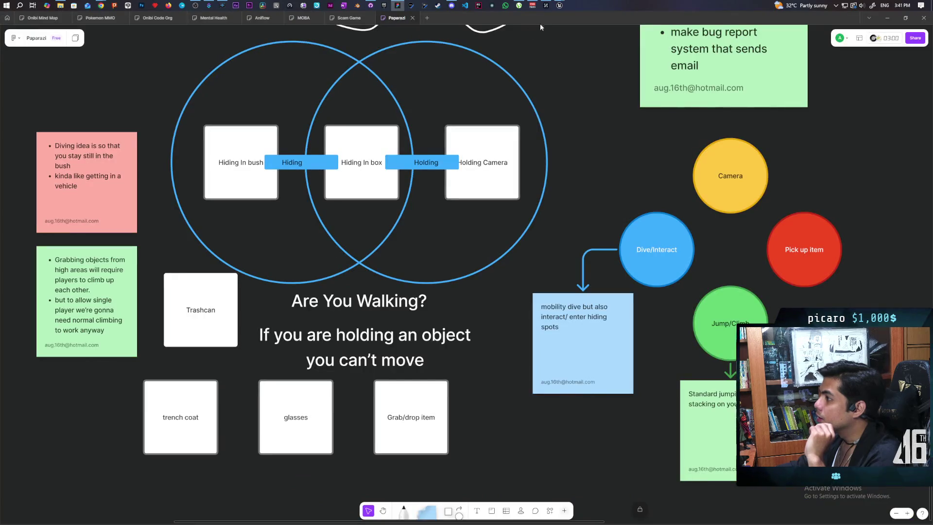
mouse_move(559, 6)
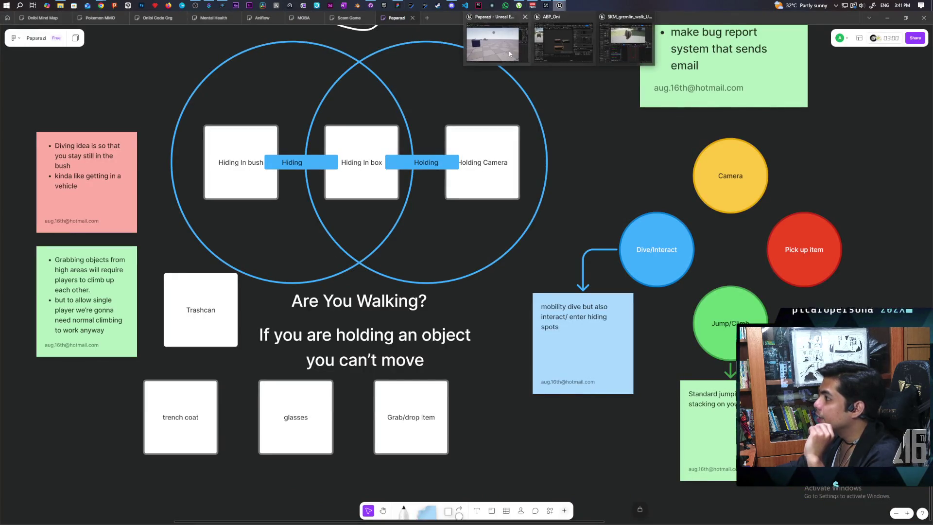
left_click(564, 43)
mouse_move(101, 6)
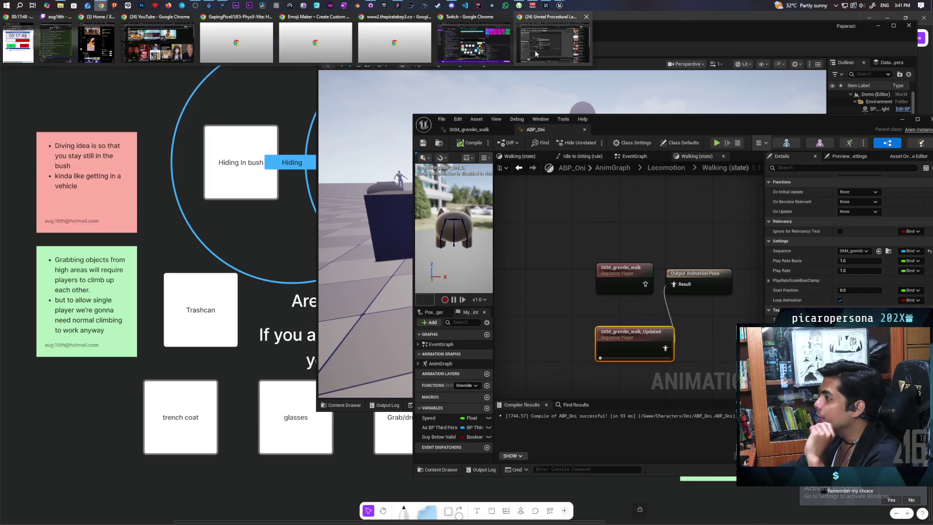
left_click(552, 47)
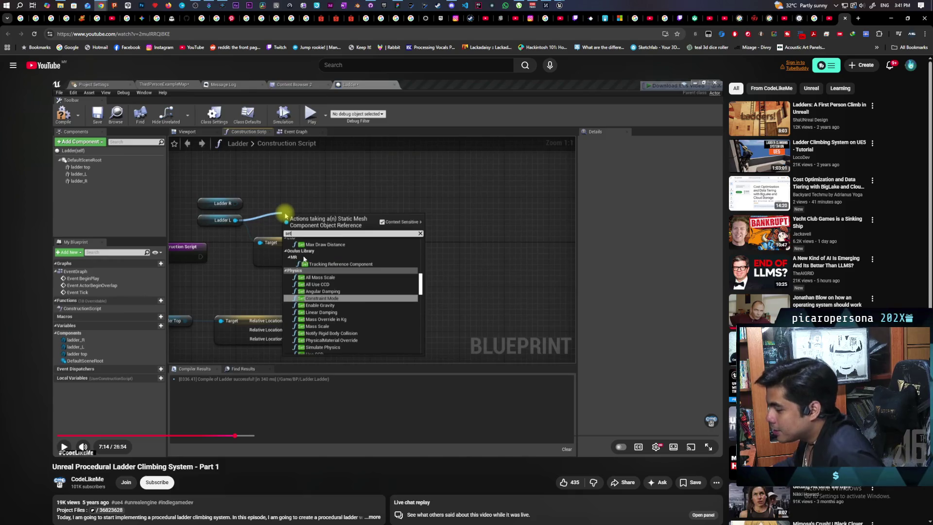
Step: Play the Part 1 tutorial, skip ahead with L to 9:32, and pause there
left_click(360, 340)
left_click(383, 407)
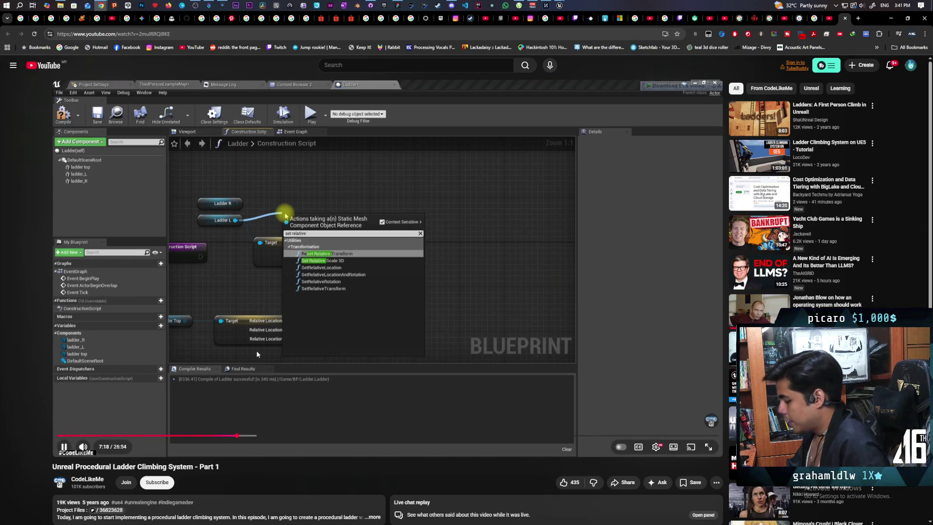
key("l")
key("l")
key("l")
key("l")
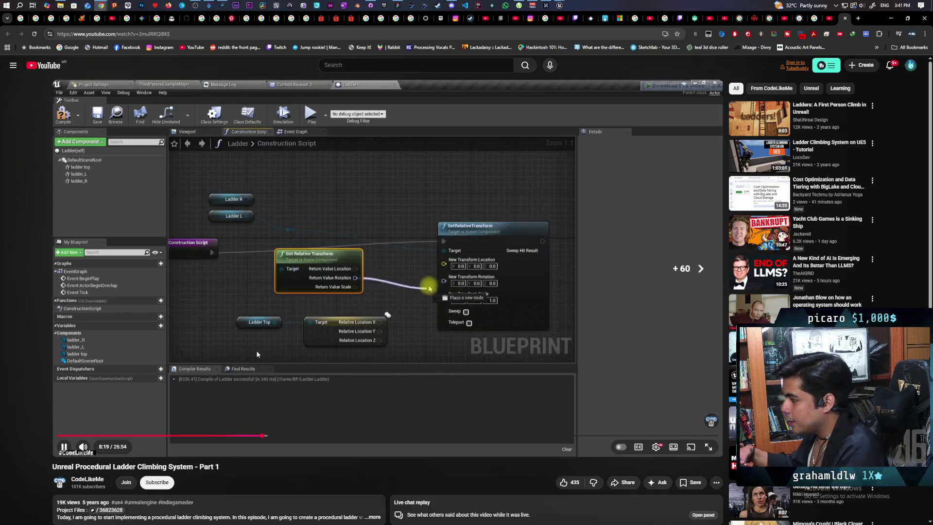
key("l")
key("l")
key("l")
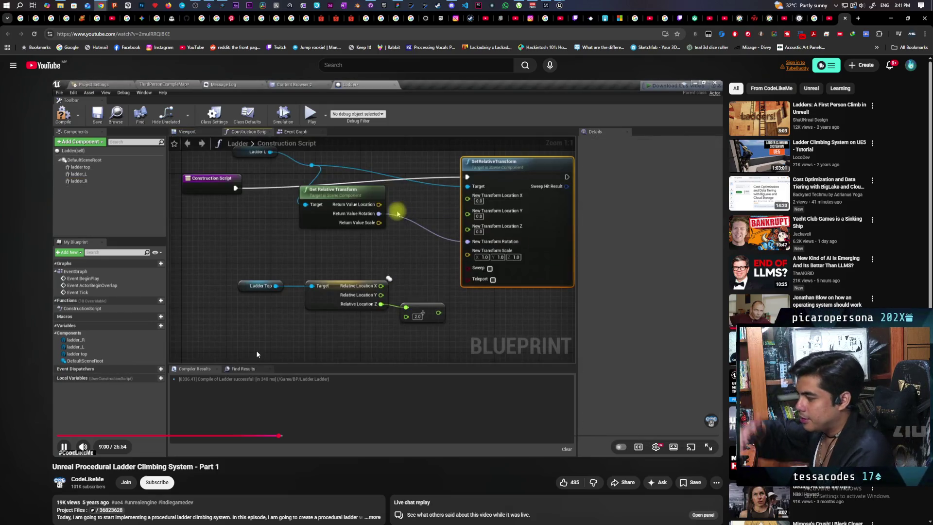
key("l")
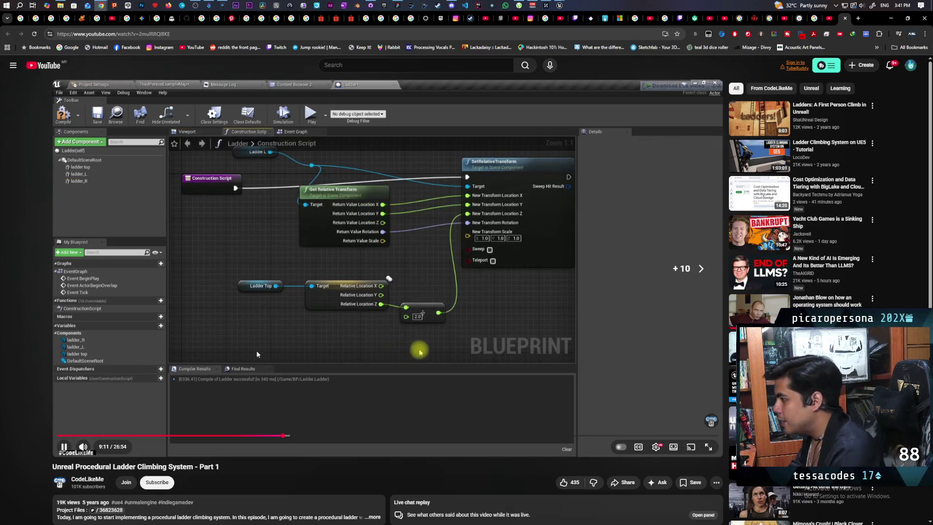
key("l")
key("l")
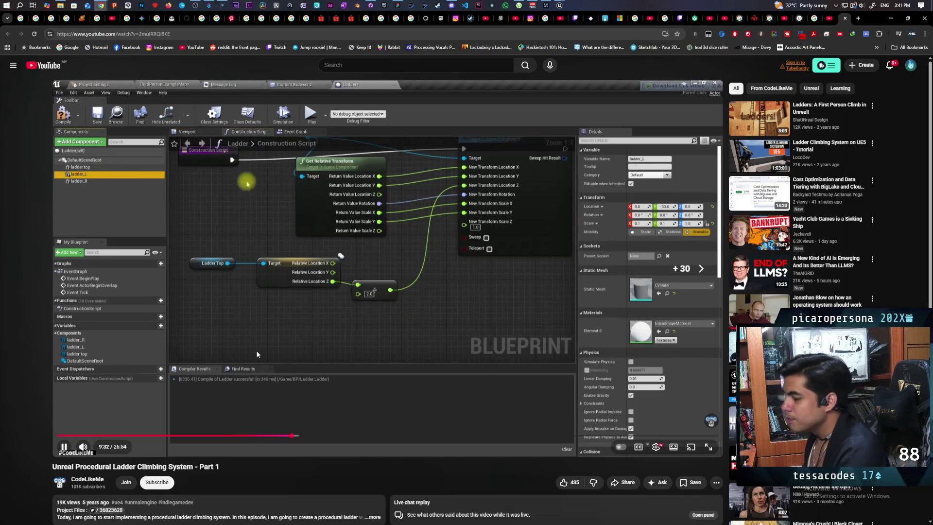
key("k")
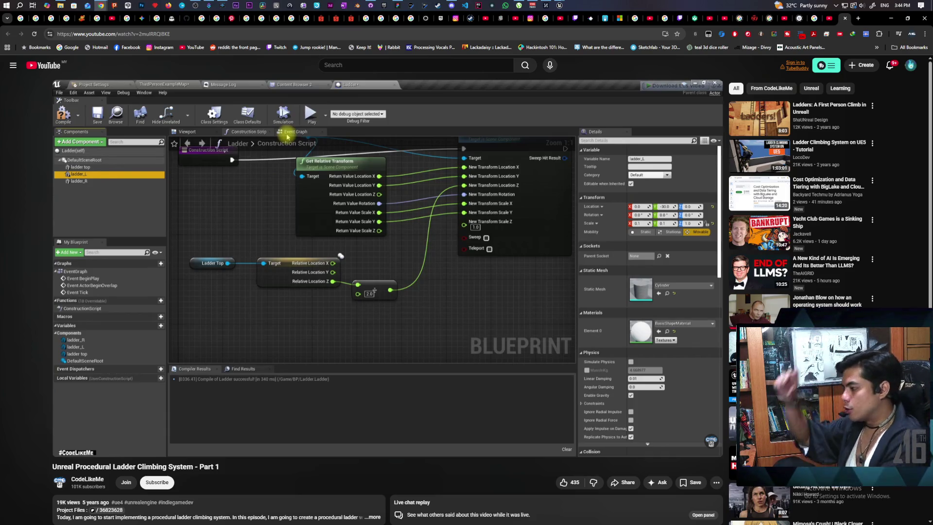
Step: On the Paparazi whiteboard, draw a second circle and a curved stroke between the circles
left_click(398, 5)
scroll(452, 340, "left", 10)
scroll(453, 340, "up", 1)
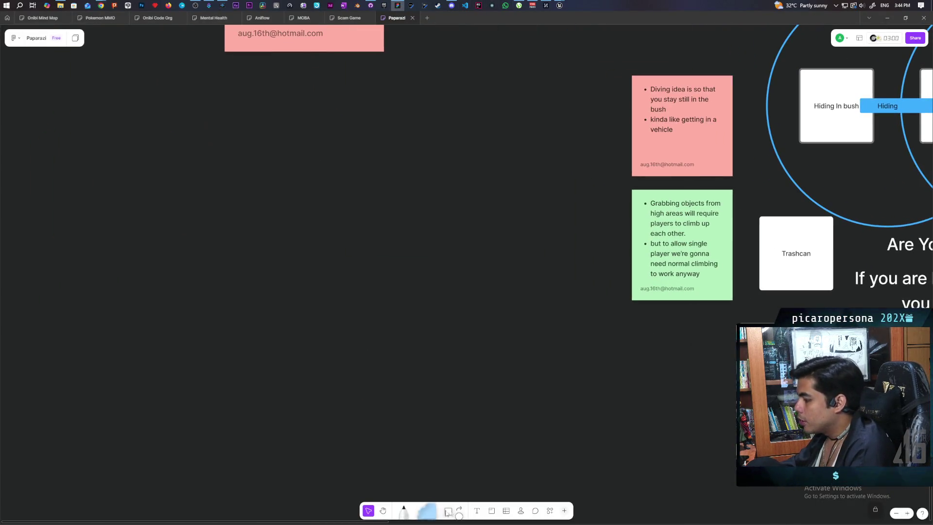
left_click(416, 513)
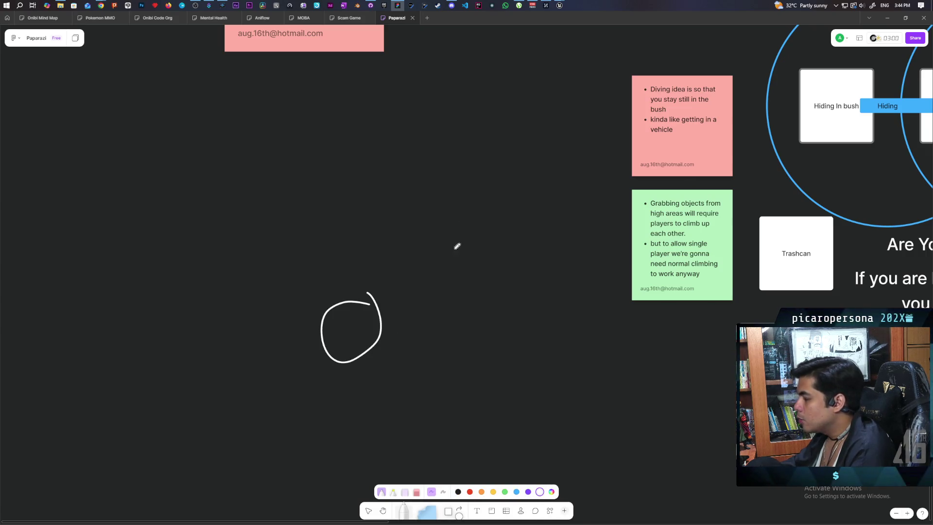
mouse_move(456, 297)
left_mouse_down()
mouse_move(446, 341)
mouse_move(452, 304)
left_mouse_up()
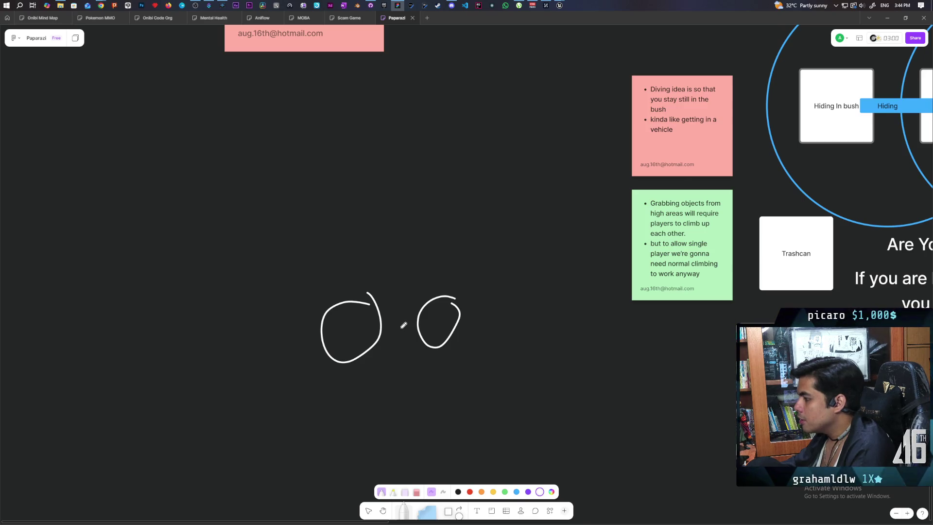
mouse_move(397, 338)
left_mouse_down()
mouse_move(430, 269)
mouse_move(441, 276)
mouse_move(435, 285)
left_mouse_up()
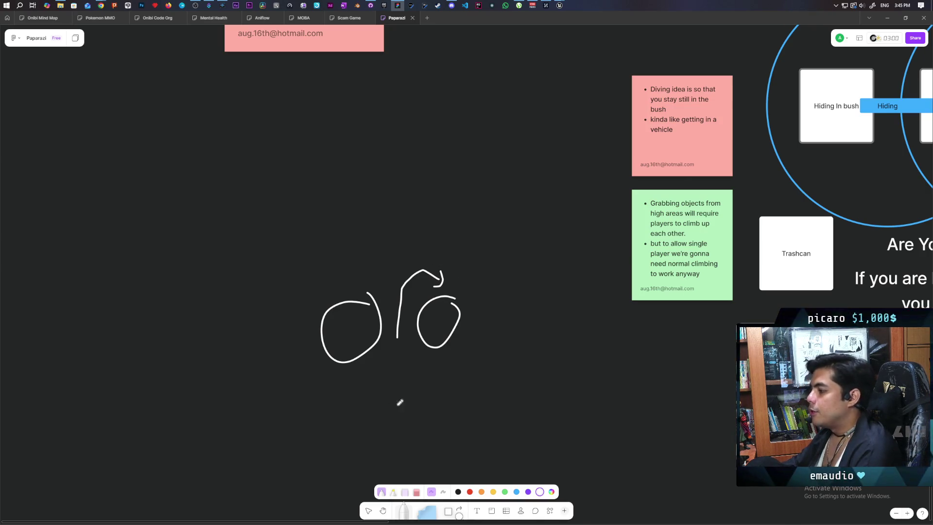
Step: Finish writing 'location', underline 'set location', and handwrite 'CMC' beneath it
mouse_move(407, 386)
left_mouse_down()
mouse_move(407, 399)
mouse_move(428, 385)
mouse_move(560, 384)
left_mouse_up()
left_click_drag(364, 415, 583, 415)
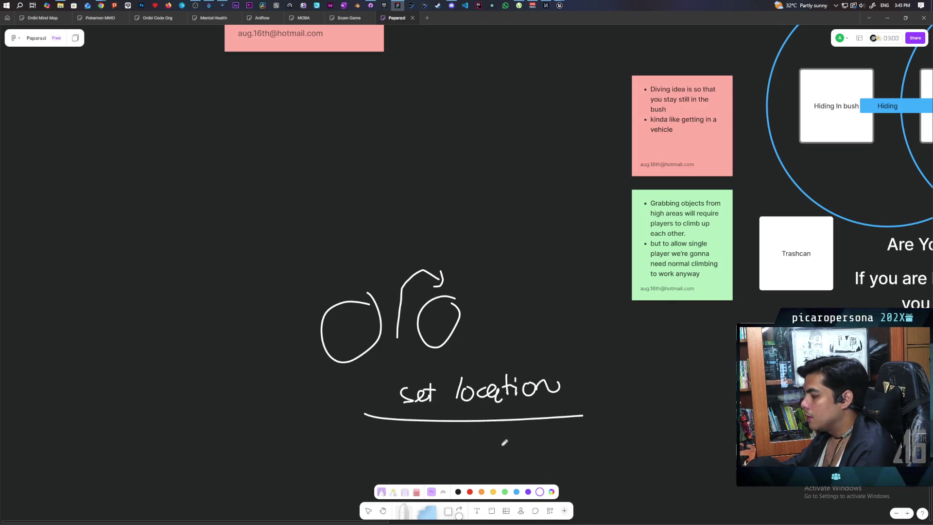
scroll(384, 443, "down", 2)
mouse_move(377, 388)
left_mouse_down()
mouse_move(362, 429)
mouse_move(406, 389)
mouse_move(409, 403)
mouse_move(445, 387)
mouse_move(455, 429)
left_mouse_up()
left_click_drag(406, 388, 420, 421)
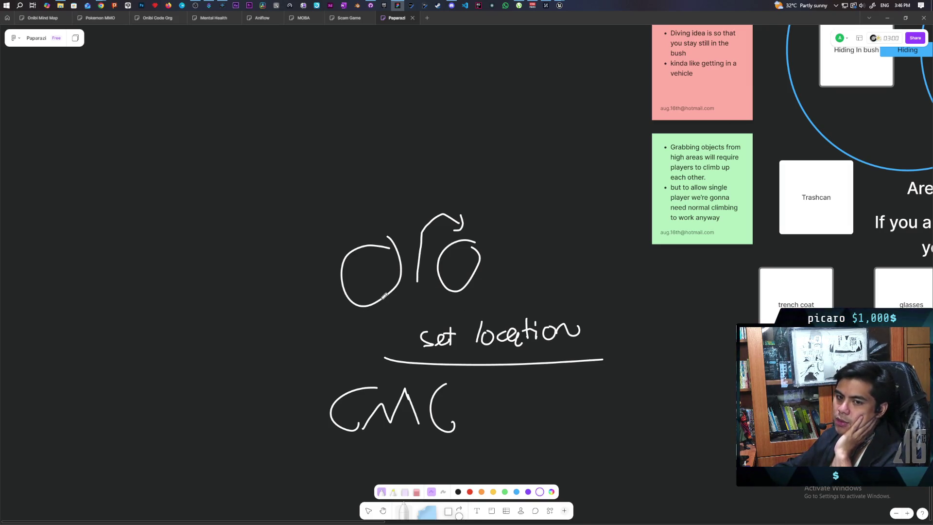
left_click_drag(585, 379, 539, 374)
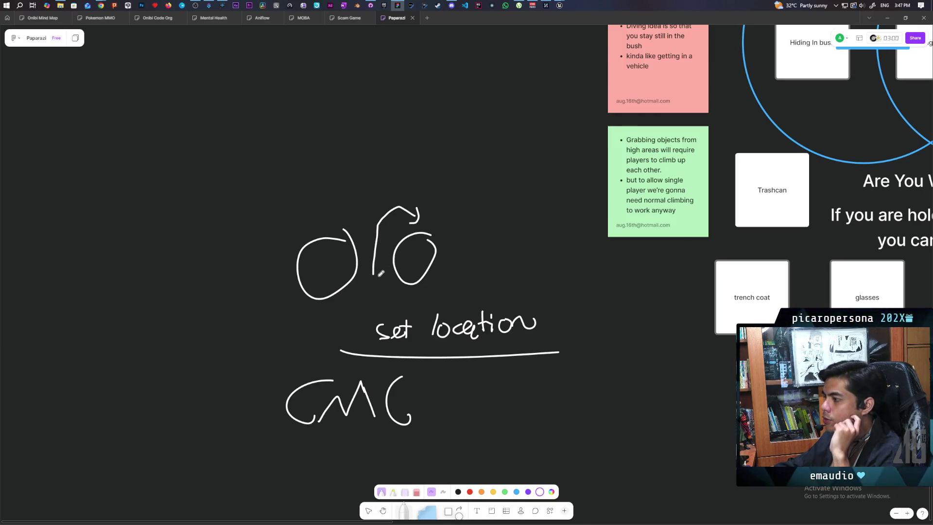
Step: Redraw the arrow onto the right circle and stack three circles to the sketch's right
mouse_move(368, 277)
left_mouse_down()
mouse_move(393, 184)
mouse_move(412, 202)
left_mouse_up()
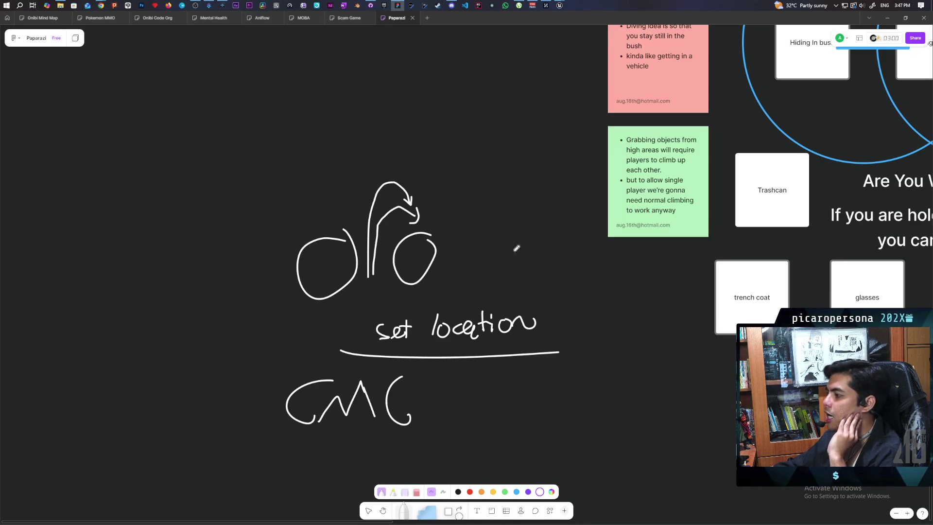
mouse_move(519, 240)
left_mouse_down()
mouse_move(520, 277)
mouse_move(525, 250)
left_mouse_up()
left_click_drag(518, 188, 529, 207)
left_click_drag(515, 152, 516, 145)
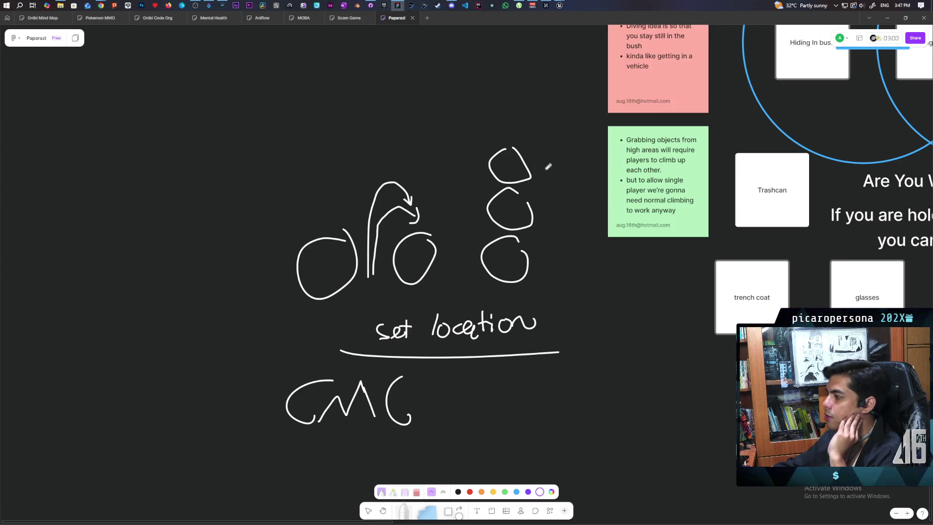
Step: Draw a tall arching marker stroke up the left side and over the three stacked circles
mouse_move(468, 271)
left_mouse_down()
mouse_move(476, 182)
mouse_move(518, 142)
left_mouse_up()
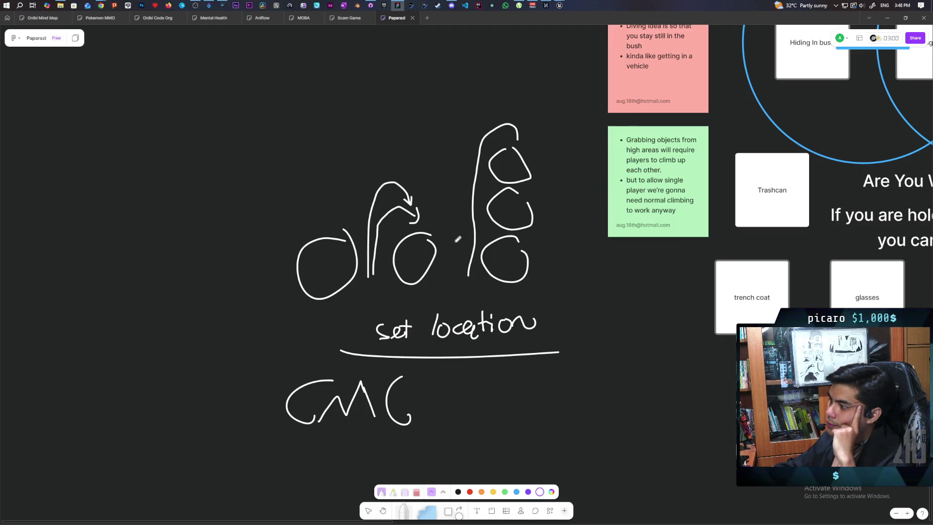
scroll(384, 221, "left", 5)
scroll(383, 221, "up", 1)
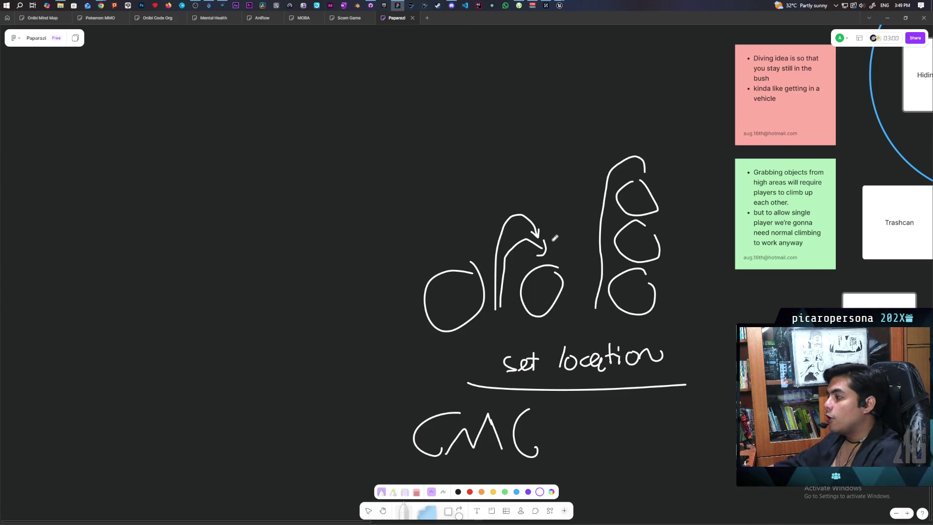
Step: Underline the handwritten CMC with a marker stroke
scroll(564, 311, "down", 2)
scroll(564, 311, "right", 2)
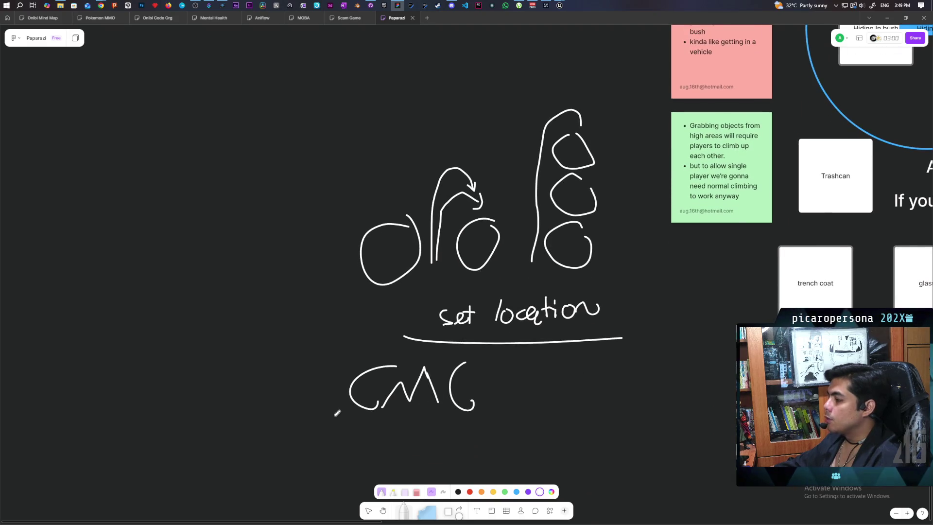
left_click_drag(337, 413, 525, 410)
scroll(562, 360, "up", 1)
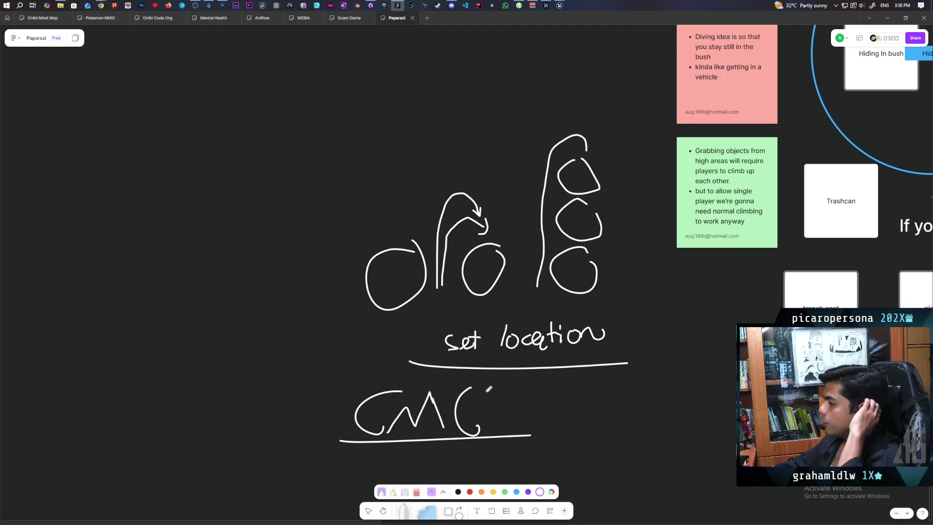
Step: Draw a large X with two crossing strokes to the right of CMC
scroll(581, 366, "down", 1)
left_click_drag(596, 349, 558, 389)
left_click_drag(554, 350, 619, 401)
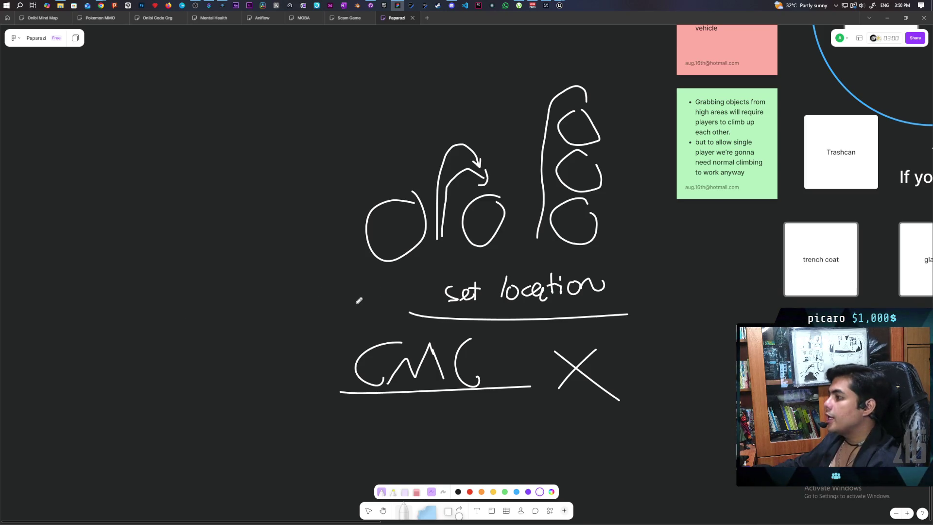
Step: Pan the board and draw a second line beneath the existing CMC underline
mouse_move(530, 278)
left_mouse_down()
mouse_move(401, 305)
mouse_move(380, 283)
mouse_move(356, 339)
mouse_move(377, 328)
mouse_move(385, 339)
left_mouse_up()
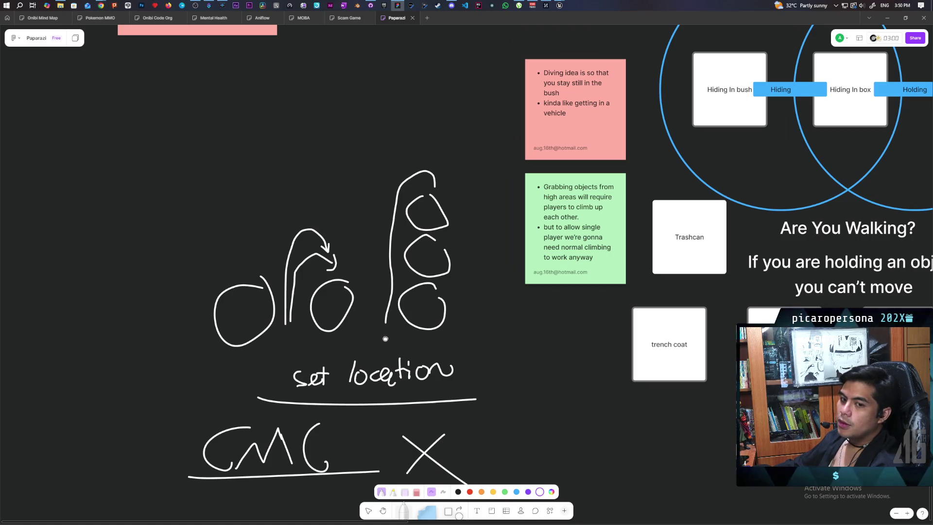
mouse_move(381, 332)
left_mouse_down()
mouse_move(379, 350)
mouse_move(368, 311)
left_mouse_up()
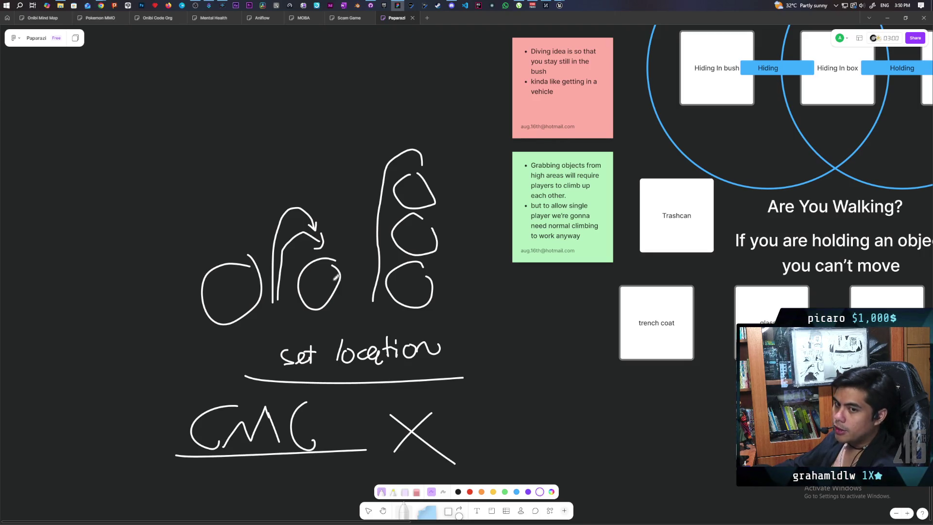
scroll(543, 401, "down", 2)
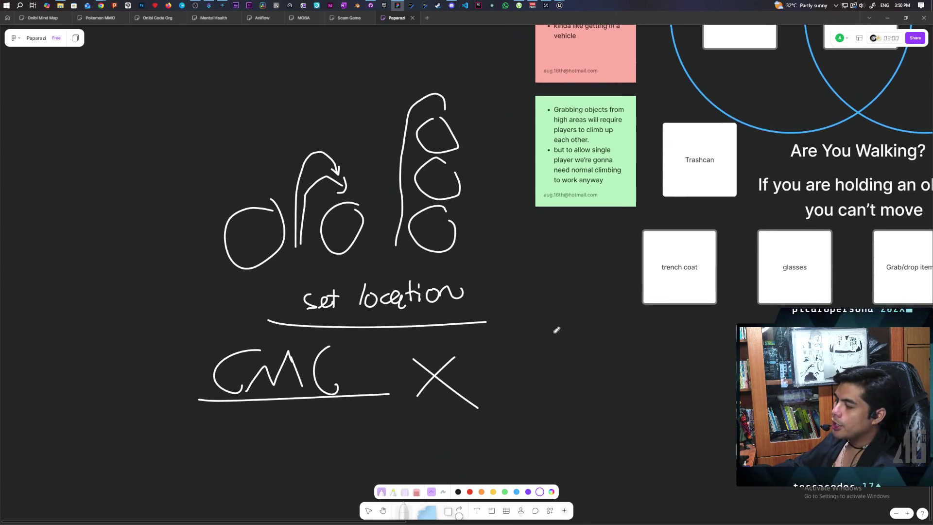
scroll(388, 401, "down", 2)
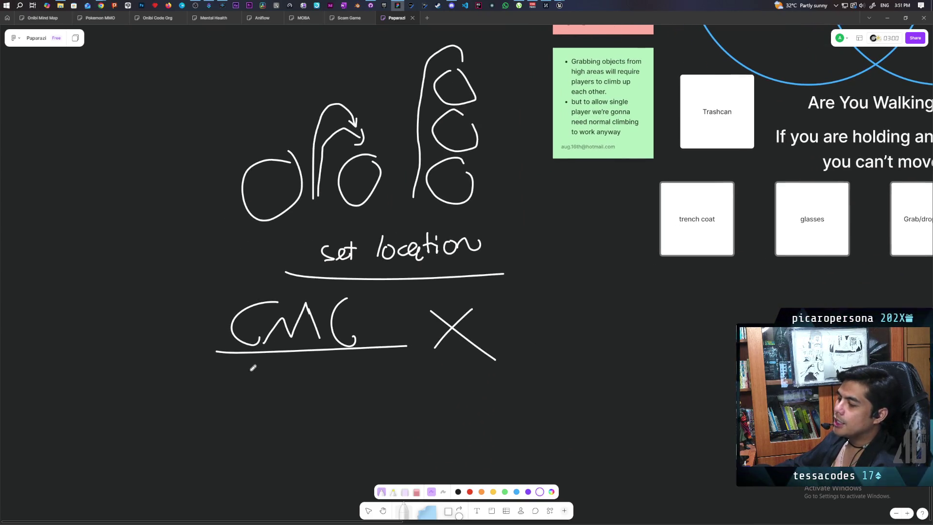
left_click_drag(217, 362, 388, 368)
scroll(402, 358, "up", 2)
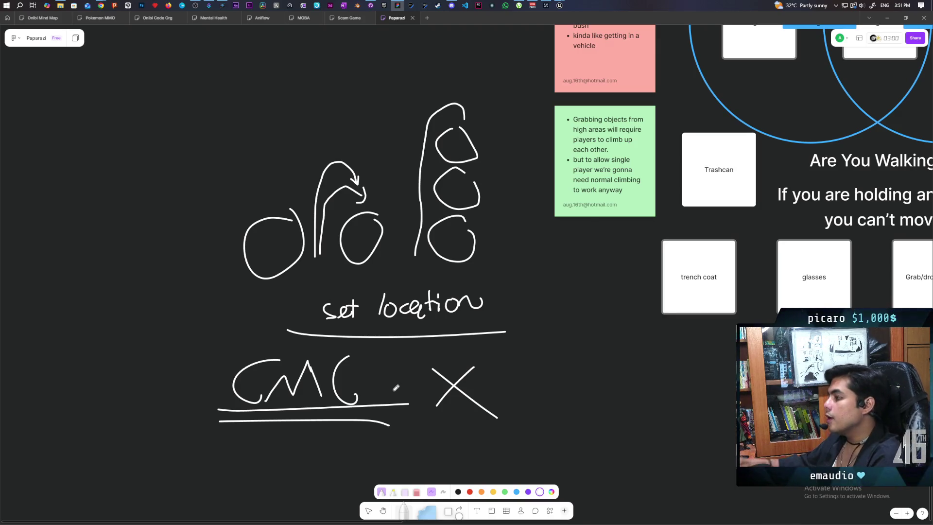
scroll(407, 356, "up", 1)
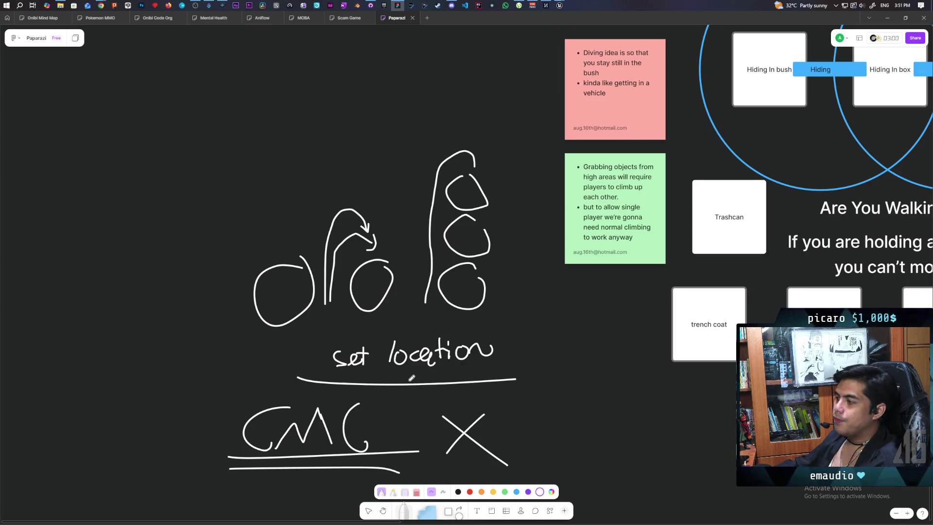
Step: Draw a long horizontal stroke near 'set location', then return to the Select tool
left_click_drag(243, 332, 533, 336)
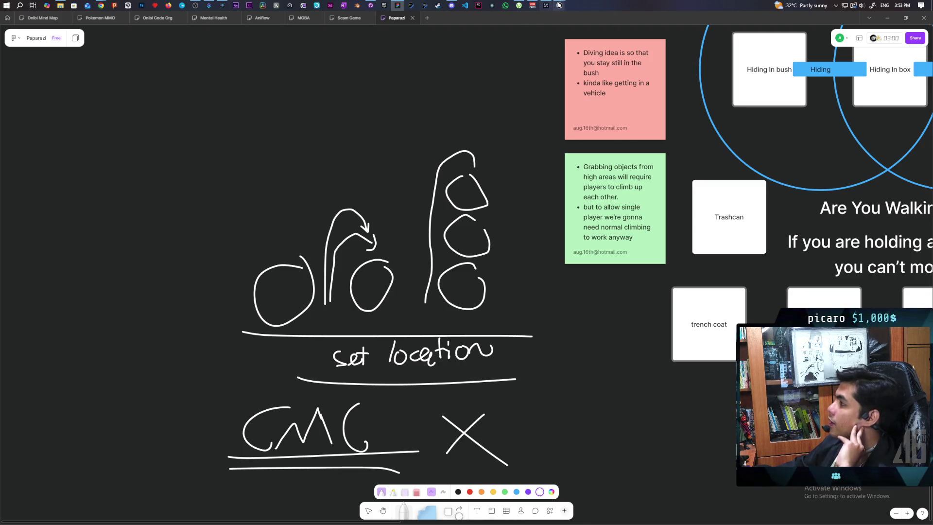
mouse_move(559, 5)
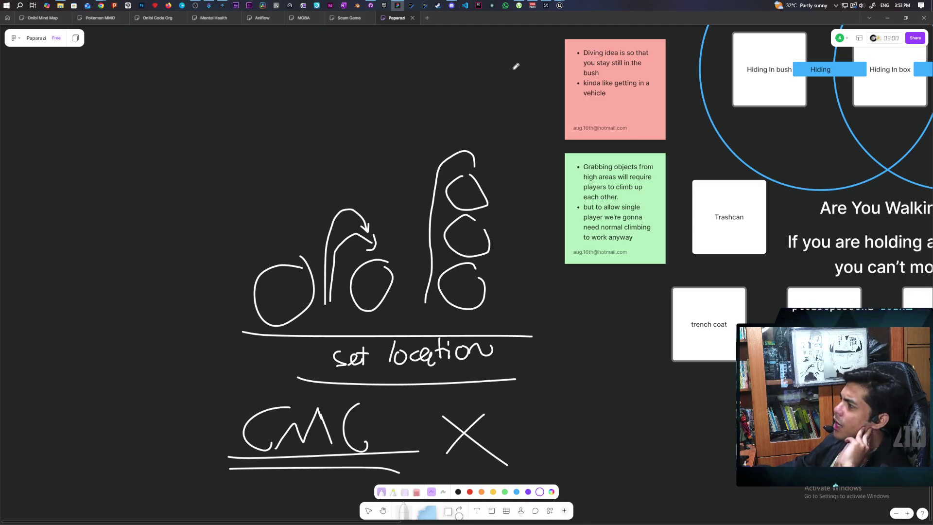
left_click(367, 510)
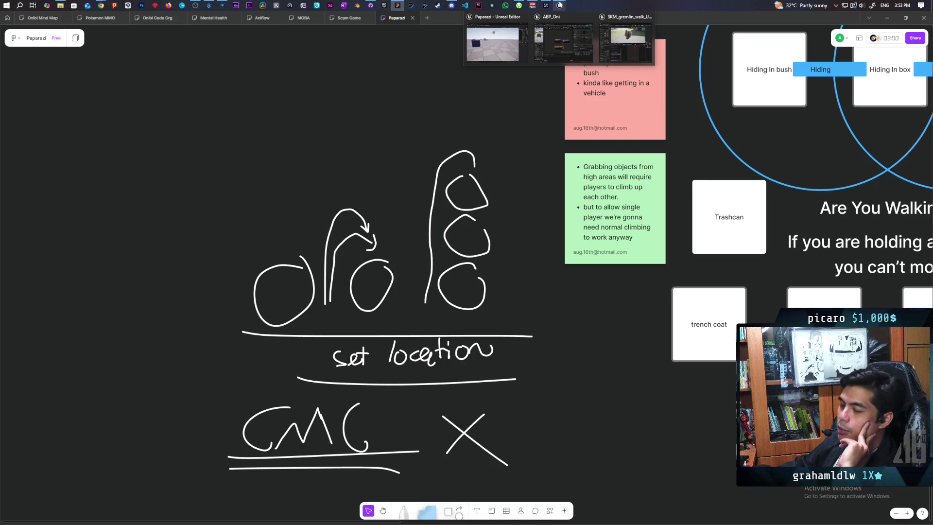
Step: Open BP_ThirdPersonCharacter from Content > ThirdPerson > Blueprints in the Content Drawer
left_click(554, 44)
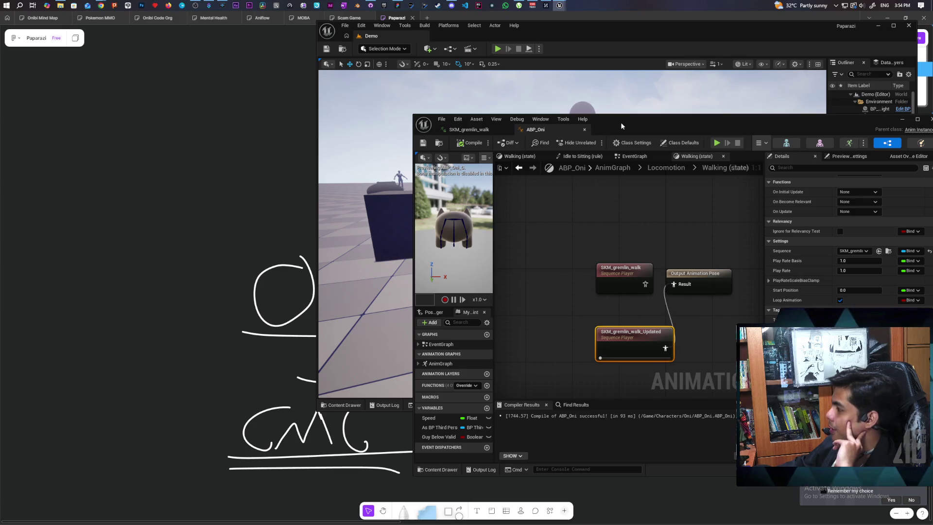
mouse_move(623, 121)
left_mouse_down()
mouse_move(461, 121)
mouse_move(477, 133)
left_mouse_up()
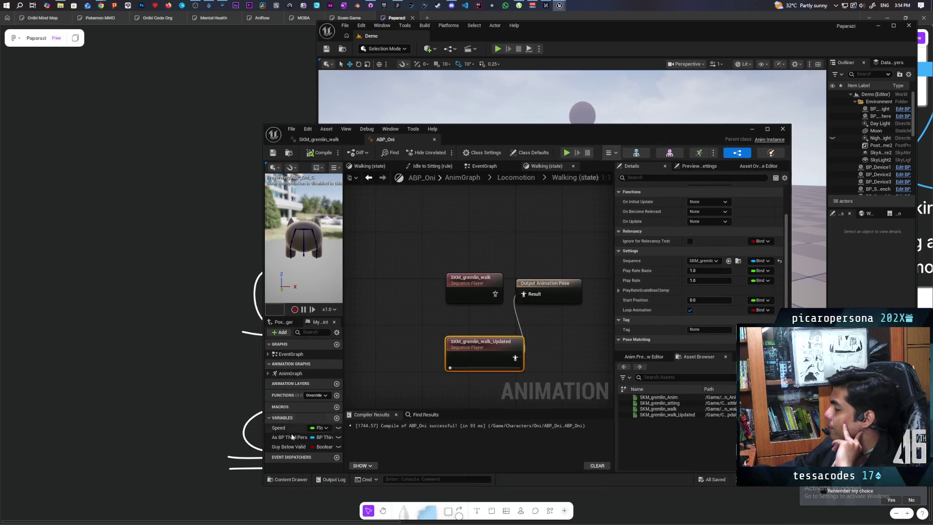
left_click(288, 479)
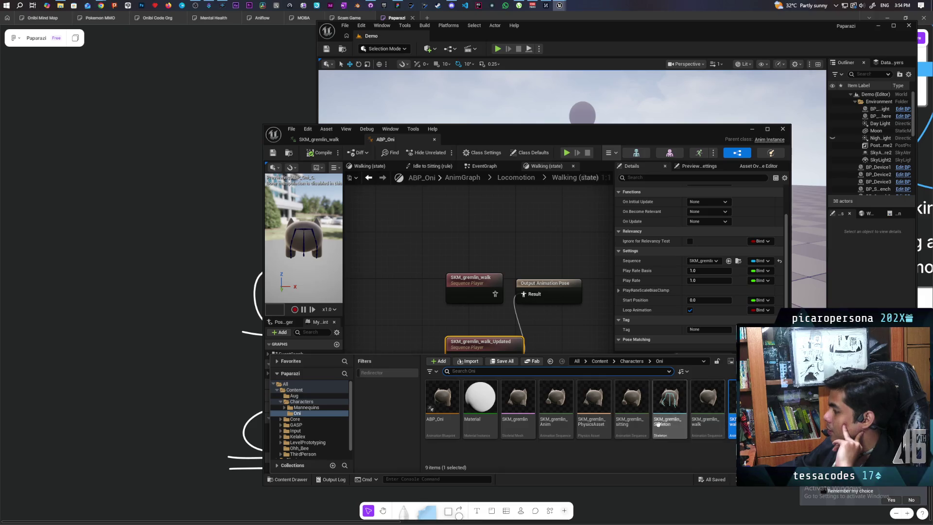
left_click(600, 361)
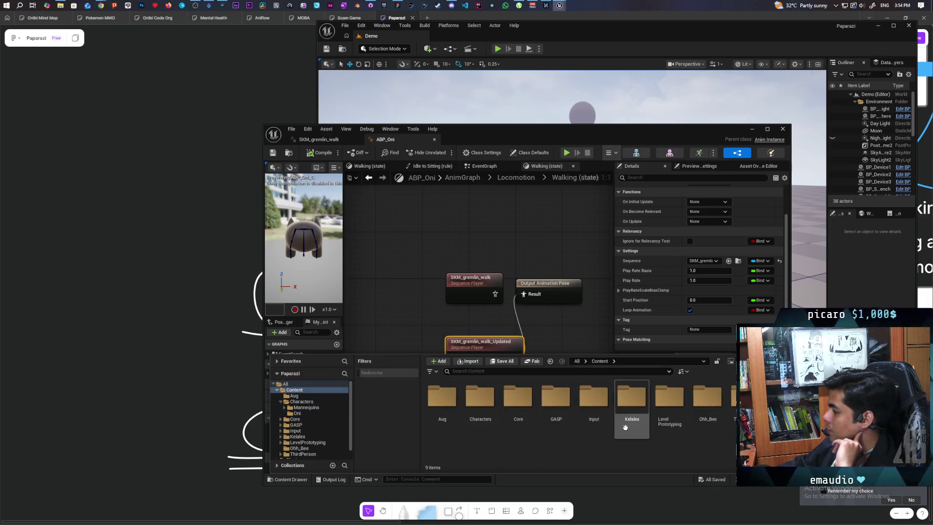
double_click(733, 399)
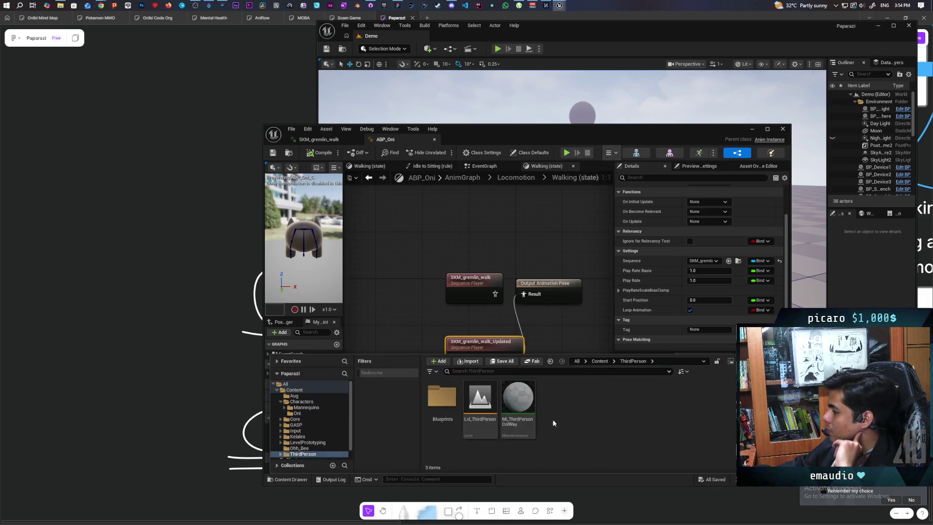
double_click(442, 396)
left_click(442, 401)
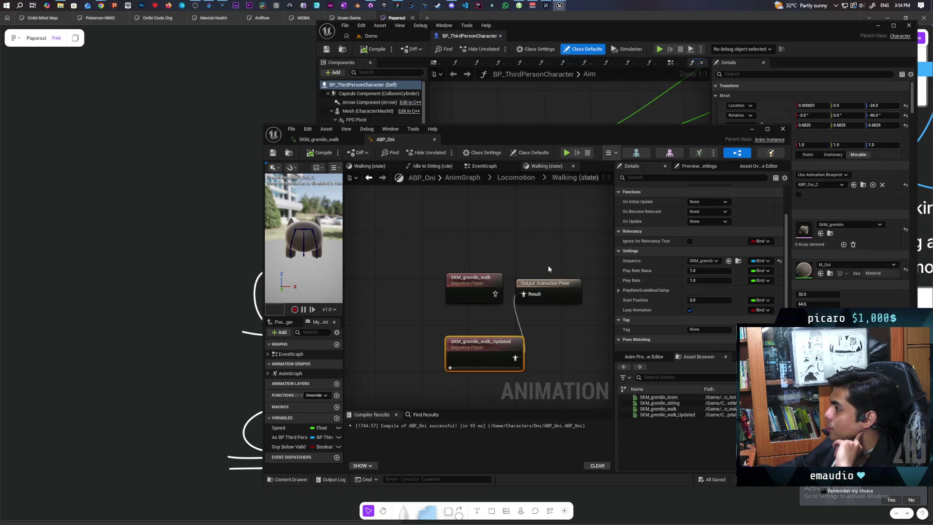
Step: Move the ABP_Oni window aside, minimize it, and maximize the character Blueprint editor
mouse_move(527, 144)
left_mouse_down()
mouse_move(530, 286)
mouse_move(462, 192)
left_mouse_up()
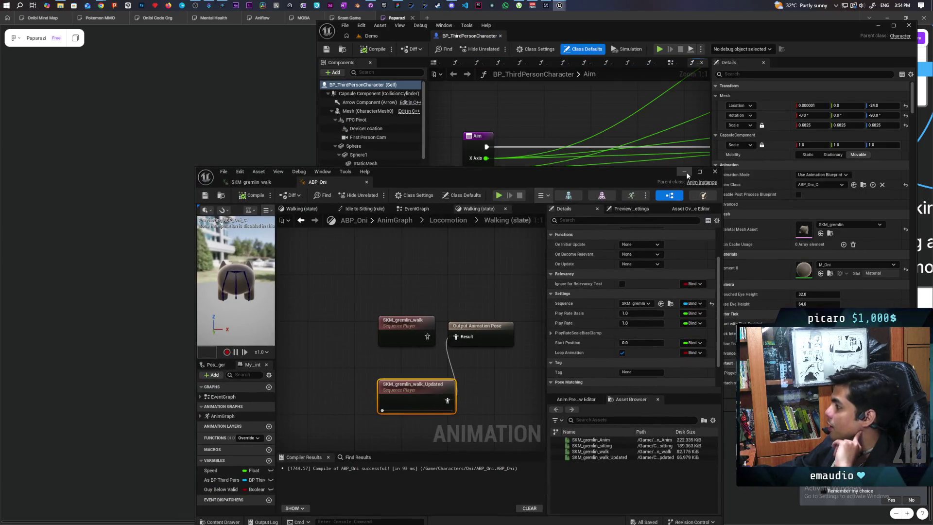
left_click(548, 167)
double_click(807, 27)
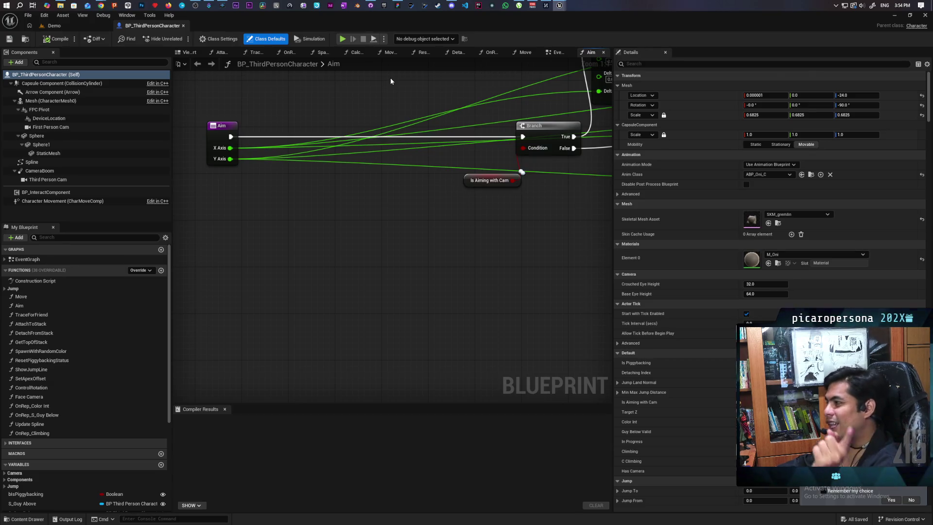
Step: Show the EventGraph centered on the jump logic and drag in a Character Movement reference
scroll(486, 107, "down", 2)
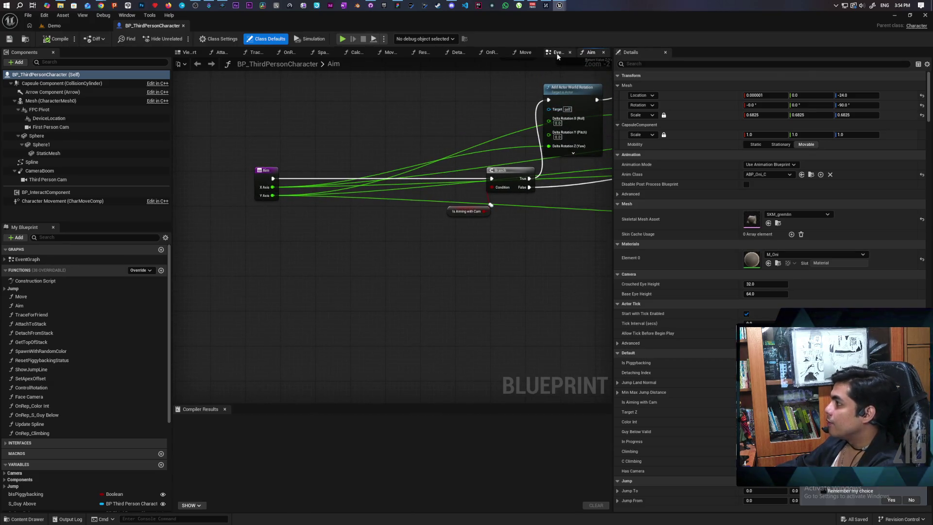
left_click(556, 52)
scroll(439, 191, "down", 4)
scroll(440, 191, "down", 2)
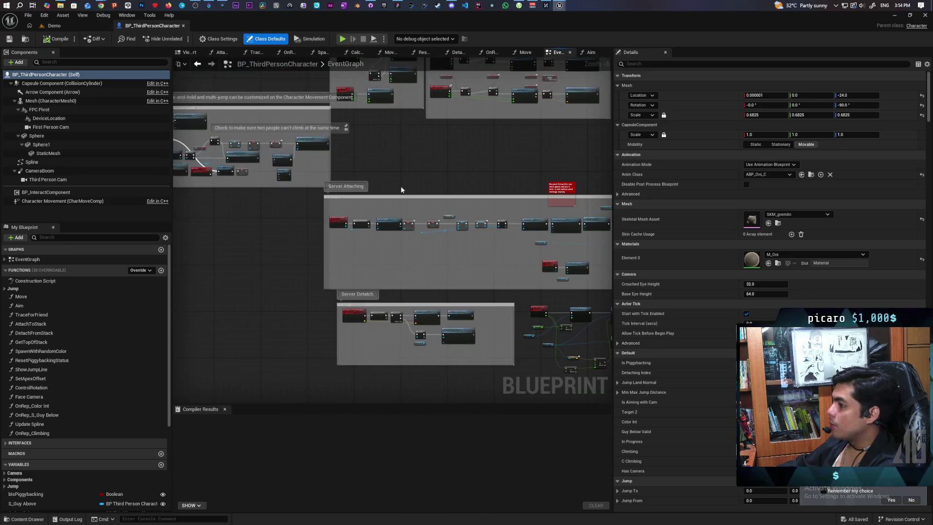
scroll(358, 194, "up", 5)
left_click_drag(369, 277, 355, 273)
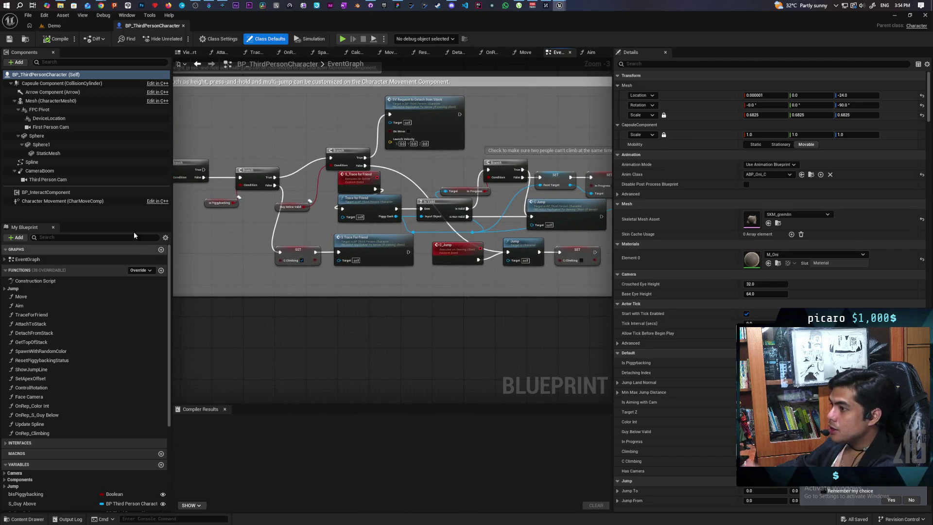
left_click_drag(53, 201, 412, 332)
Step: Search 'enabled' and add a Set Component Tick Enabled node wired to Character Movement
type("enabl")
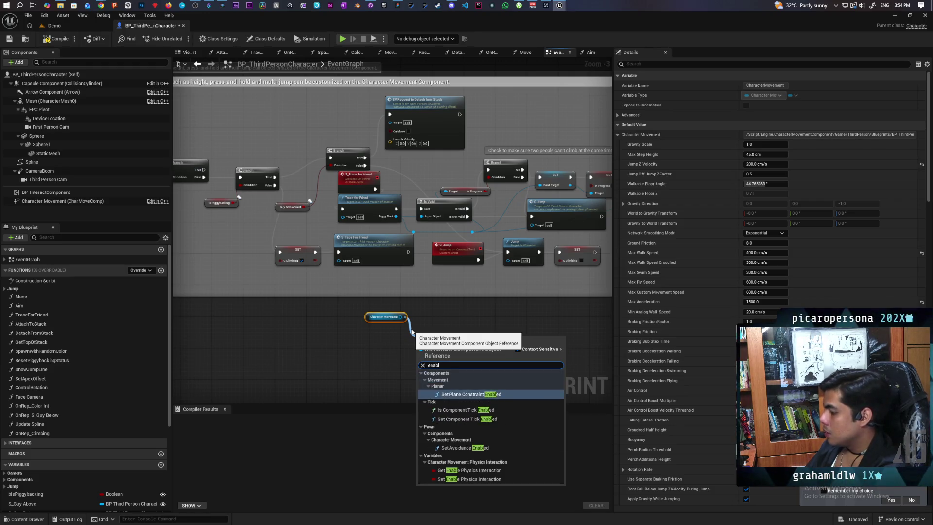
type("b")
type("ed")
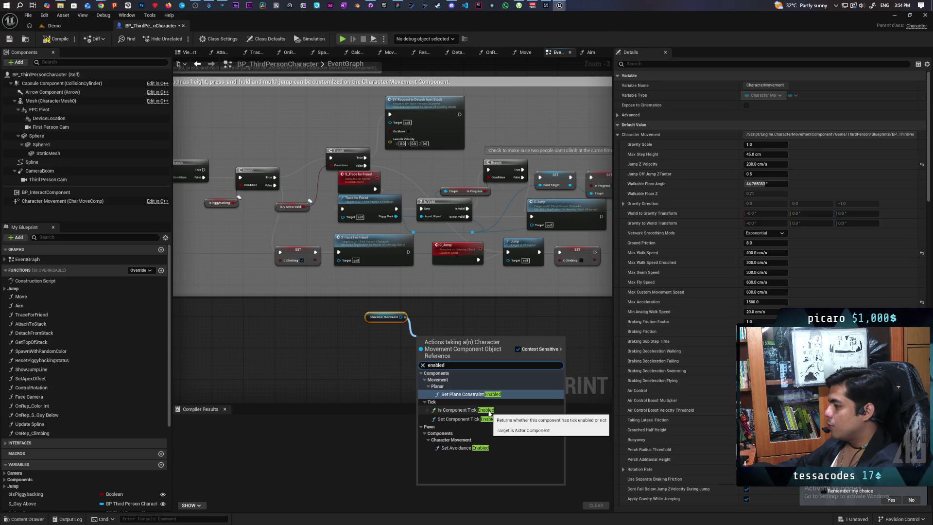
left_click(466, 418)
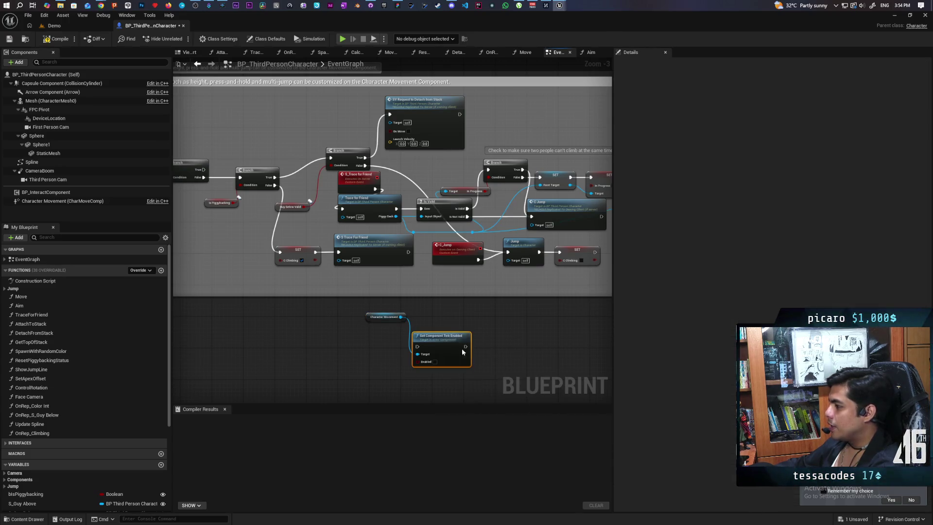
scroll(412, 351, "up", 3)
scroll(412, 350, "down", 6)
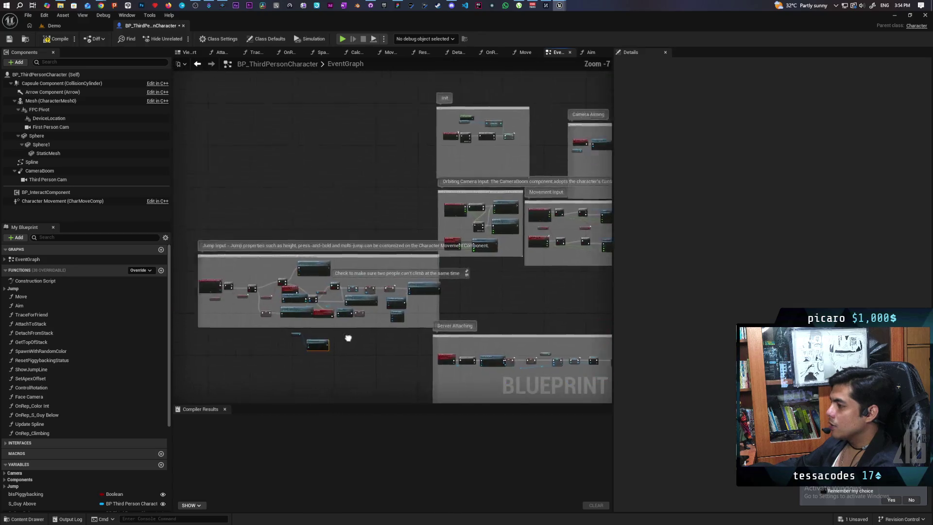
scroll(454, 334, "up", 3)
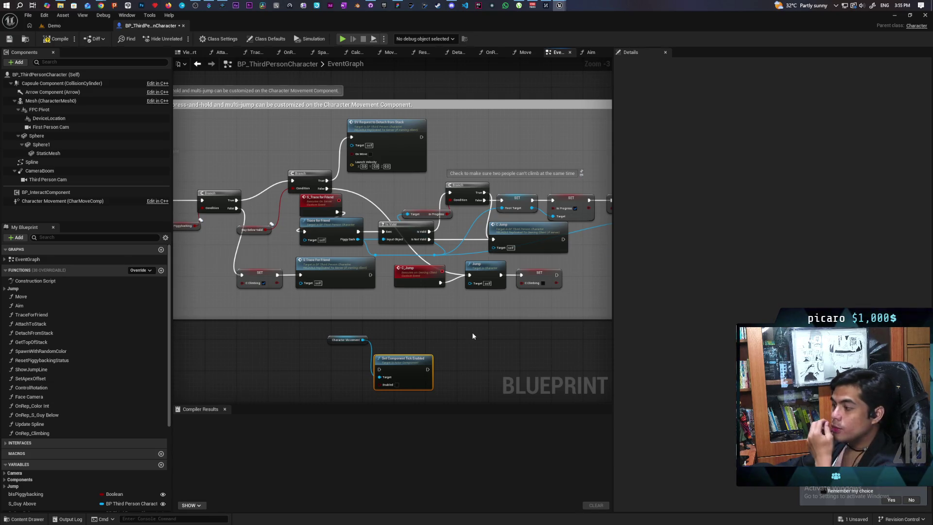
scroll(471, 332, "down", 3)
scroll(330, 282, "up", 3)
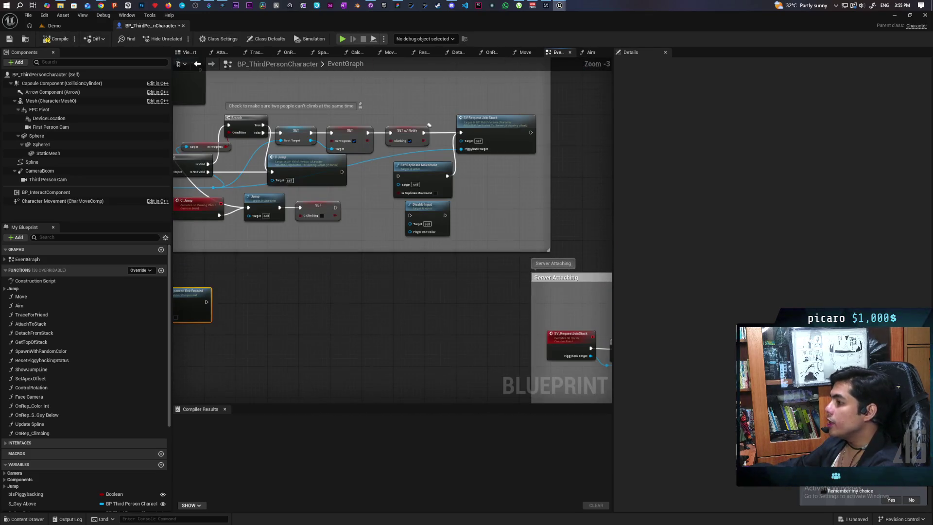
Step: Add a Disable Movement (CharacterMovement) node, then shift it and its Character Movement reference up-left
right_click(388, 279)
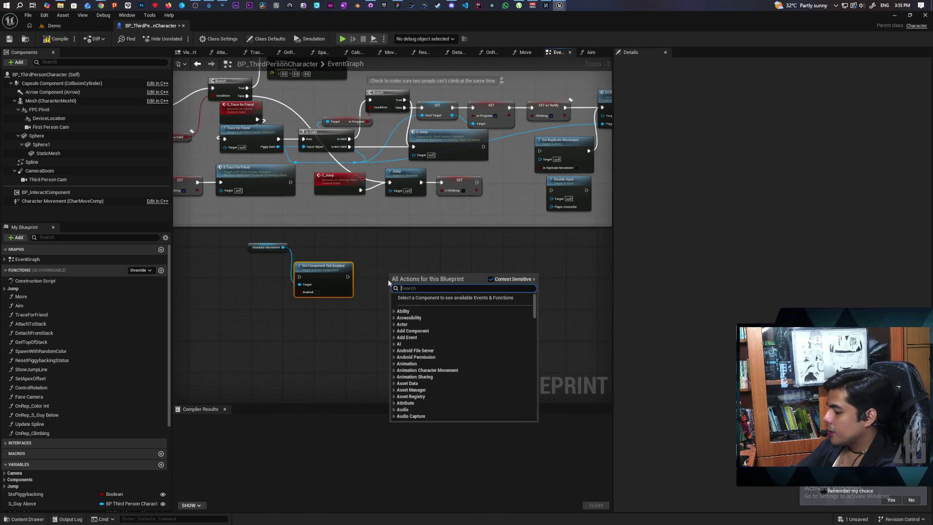
type("disable movem")
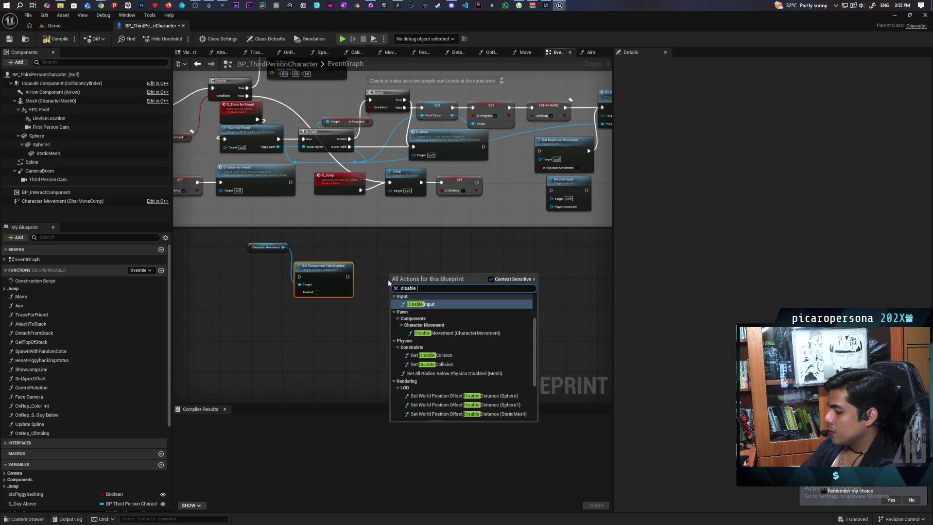
key("Return")
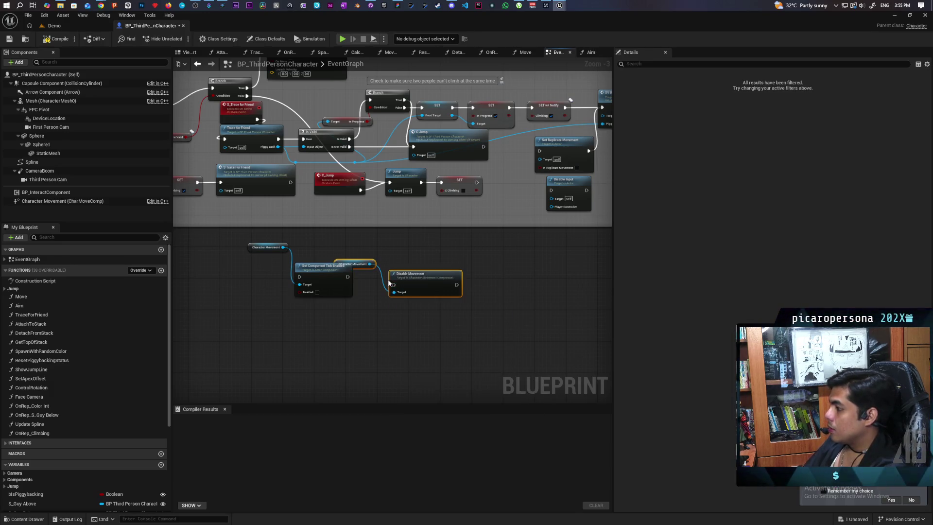
scroll(379, 243, "up", 3)
mouse_move(434, 276)
left_mouse_down()
mouse_move(364, 340)
mouse_move(430, 318)
left_mouse_up()
left_click_drag(467, 293, 460, 282)
scroll(461, 281, "down", 8)
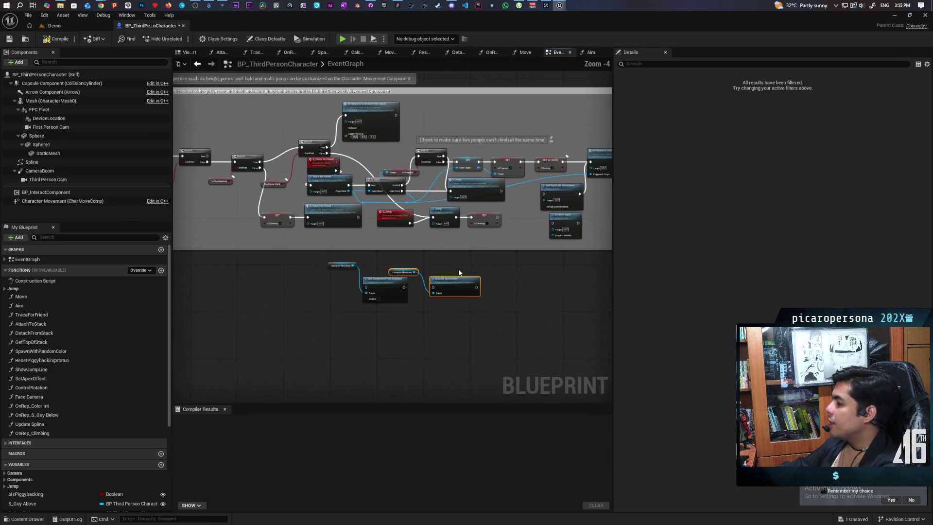
Step: Pan the event graph past the Update Spline and Calculate Jump nodes to Attach to Stack
scroll(387, 248, "up", 8)
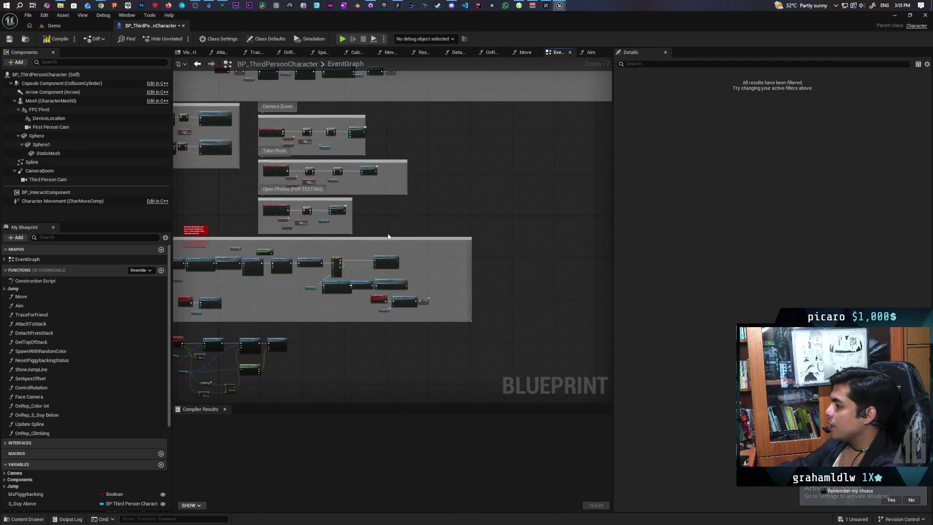
mouse_move(499, 201)
left_mouse_down()
mouse_move(555, 157)
mouse_move(486, 243)
mouse_move(534, 221)
left_mouse_up()
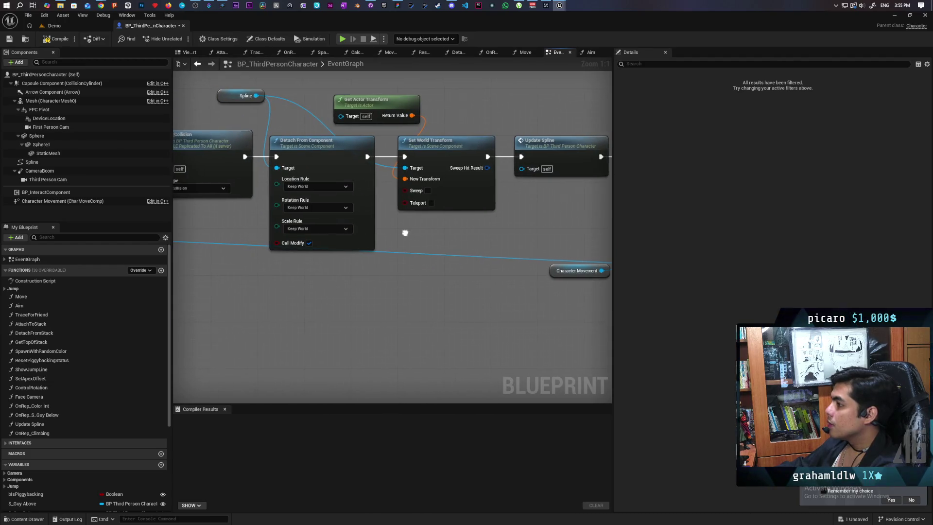
scroll(545, 229, "down", 1)
scroll(358, 251, "down", 2)
mouse_move(358, 252)
left_mouse_down()
mouse_move(517, 260)
mouse_move(354, 233)
left_mouse_up()
scroll(260, 252, "up", 3)
scroll(502, 243, "up", 1)
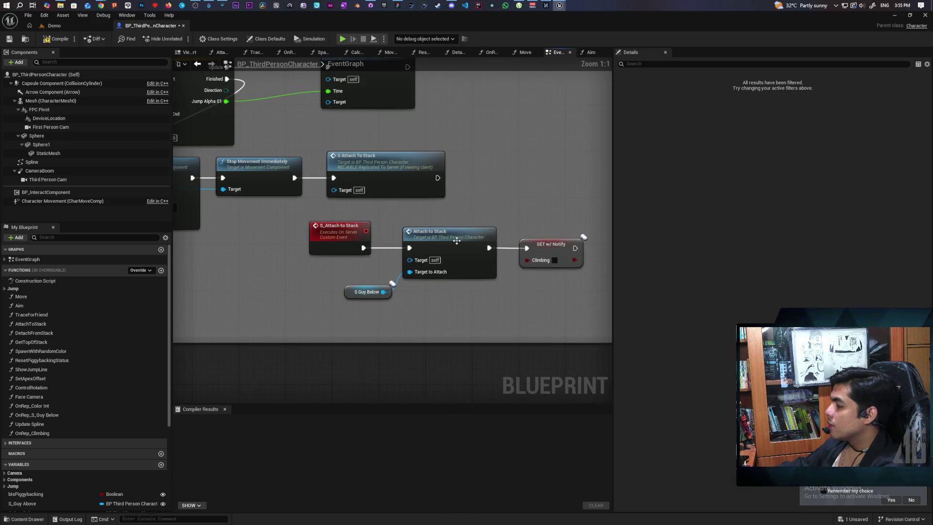
left_click_drag(459, 241, 424, 239)
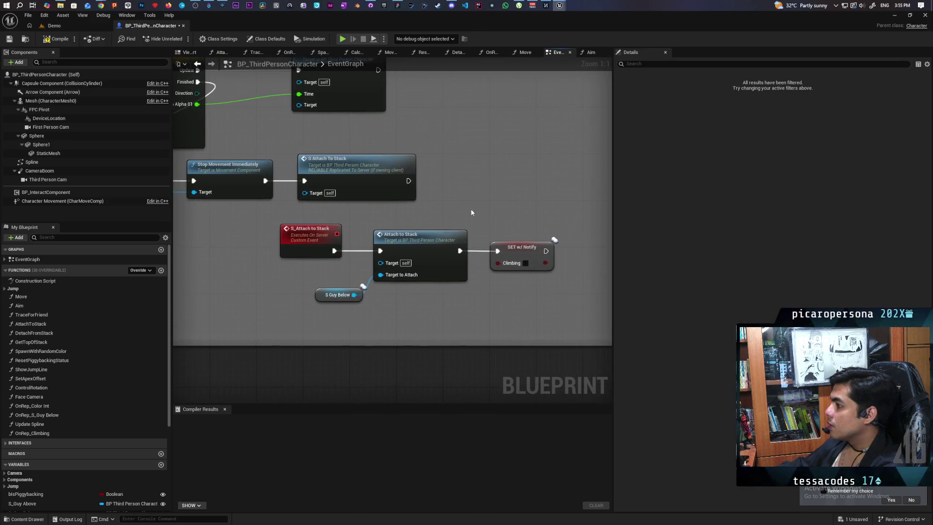
Step: Open AttachToStack, inspect its Disable Movement comment block, then return to the EventGraph
double_click(424, 239)
scroll(306, 307, "up", 2)
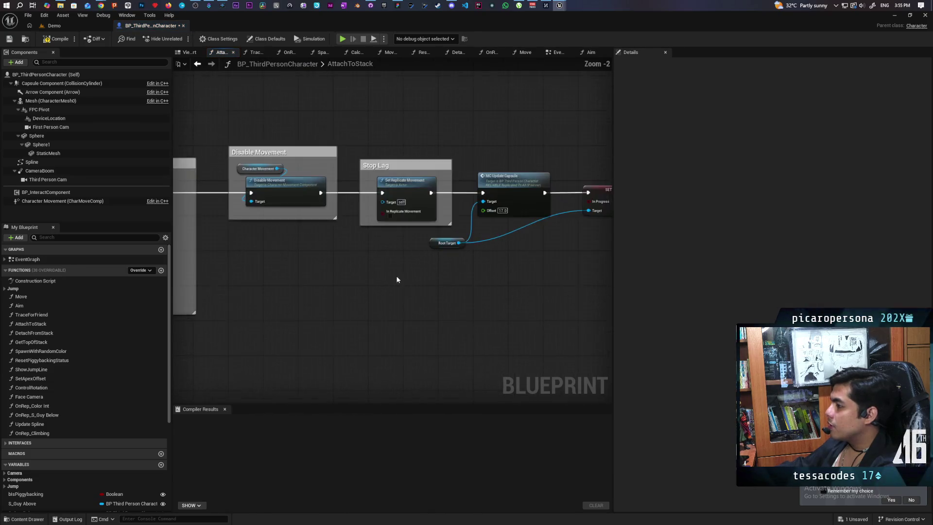
scroll(352, 291, "up", 2)
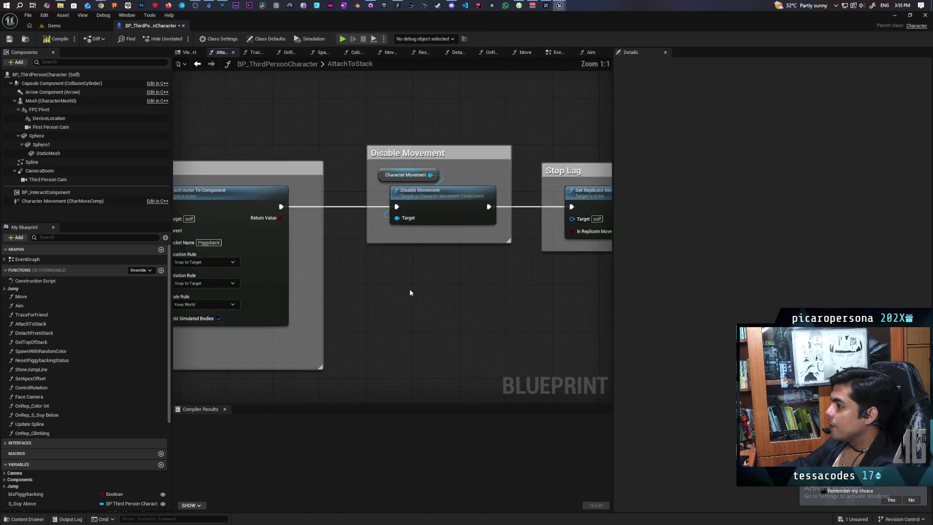
left_click_drag(336, 147, 421, 348)
left_click_drag(342, 163, 421, 357)
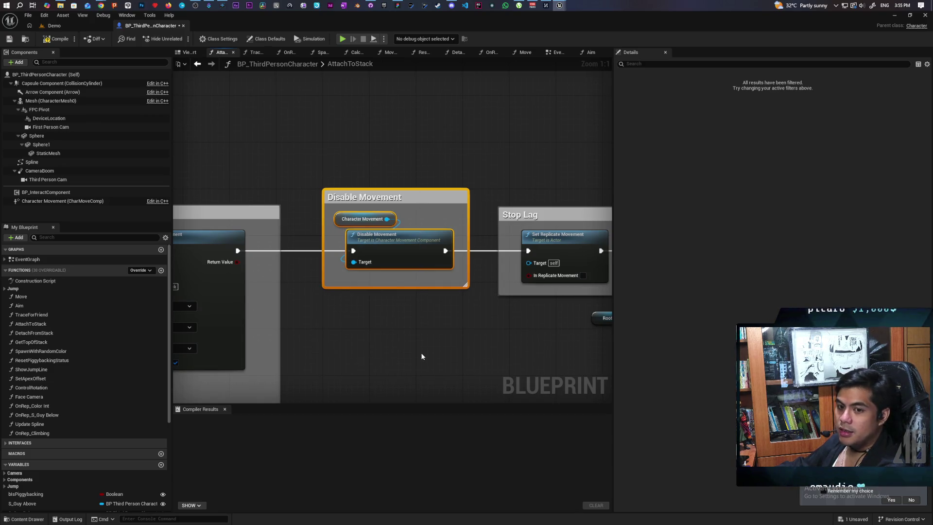
mouse_move(351, 155)
left_mouse_down()
mouse_move(416, 362)
mouse_move(357, 179)
mouse_move(433, 340)
mouse_move(427, 357)
left_mouse_up()
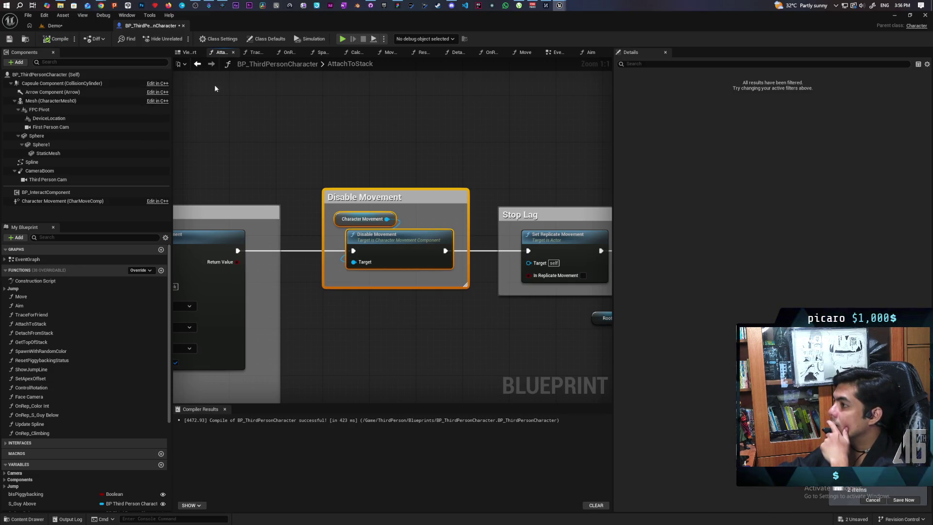
left_click(558, 52)
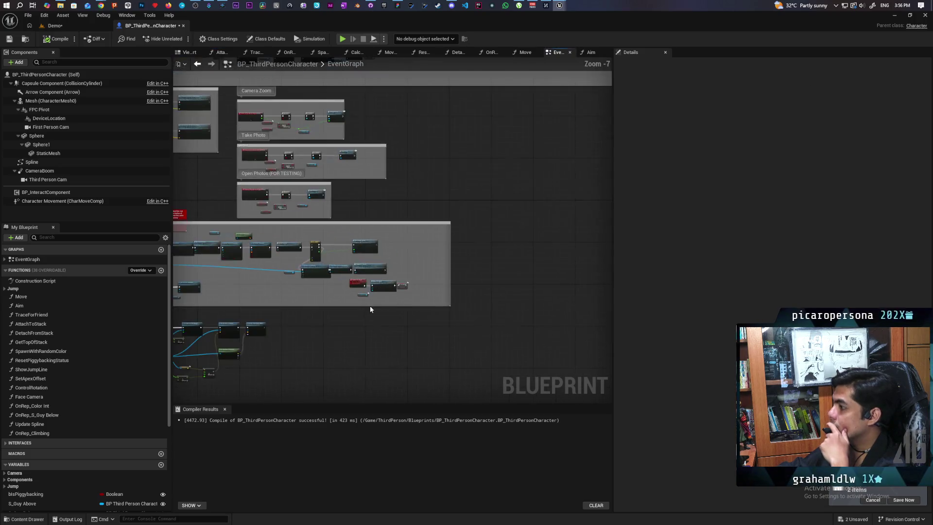
Step: Select the jump input action and first Branch nodes in the event graph
scroll(292, 296, "up", 3)
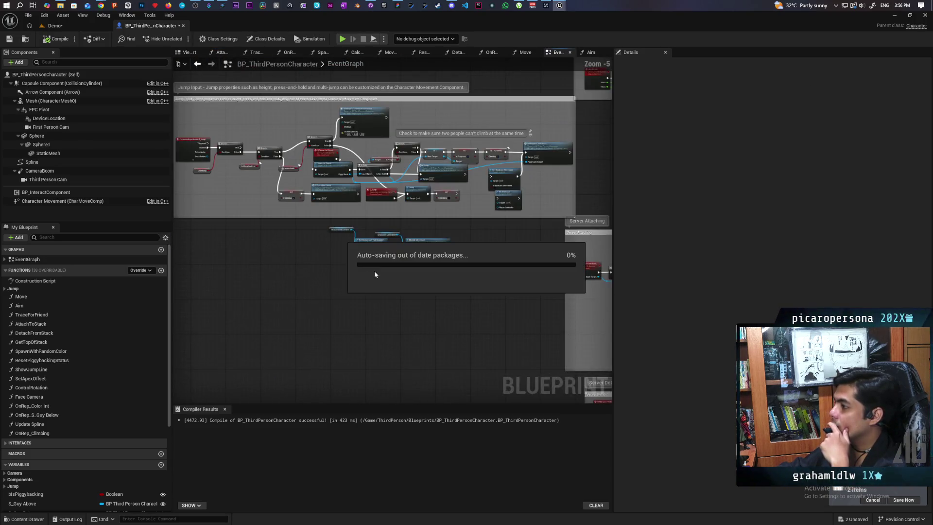
scroll(319, 304, "up", 2)
mouse_move(289, 176)
left_mouse_down()
mouse_move(375, 308)
mouse_move(437, 306)
left_mouse_up()
left_click_drag(319, 303, 381, 302)
mouse_move(241, 163)
left_mouse_down()
mouse_move(326, 253)
mouse_move(377, 273)
mouse_move(295, 290)
mouse_move(335, 279)
left_mouse_up()
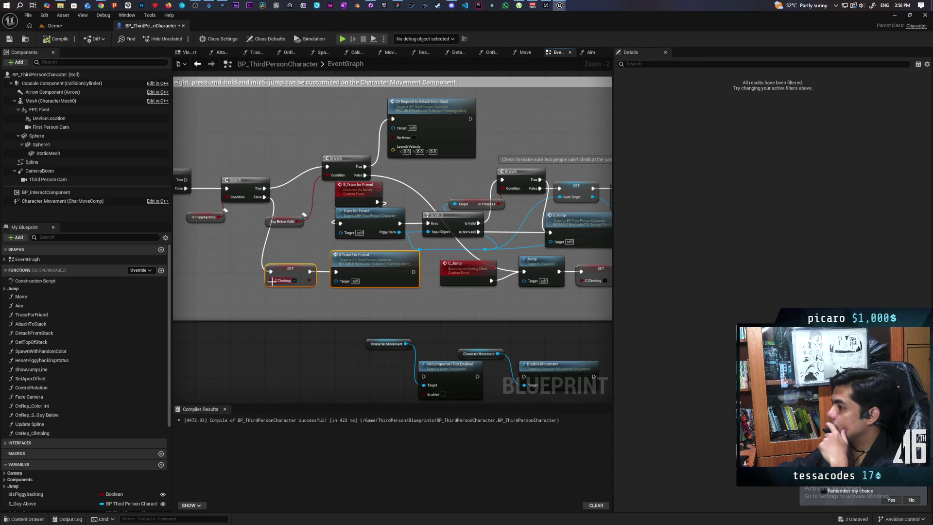
Step: Pan across the Trace for Friend and Set Replicate Movement nodes and inspect the Climbing setter
scroll(243, 269, "up", 2)
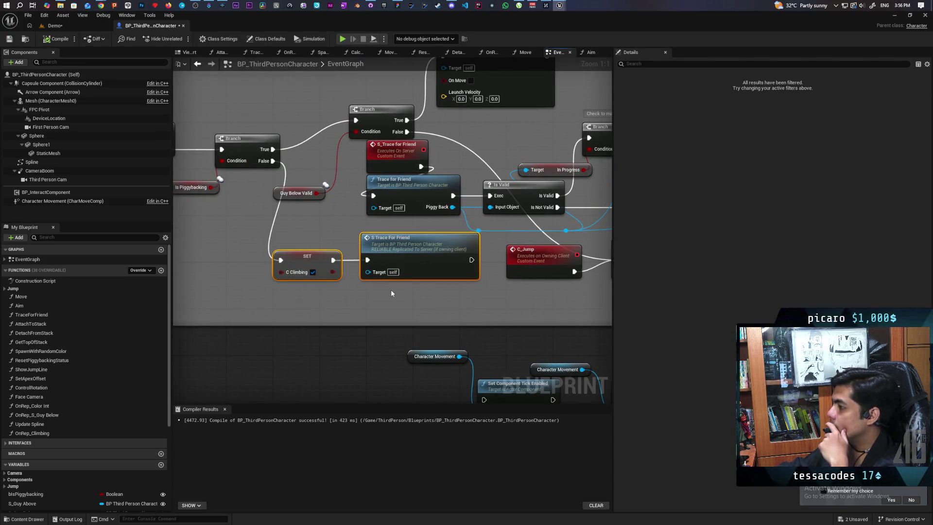
left_click_drag(278, 239, 316, 190)
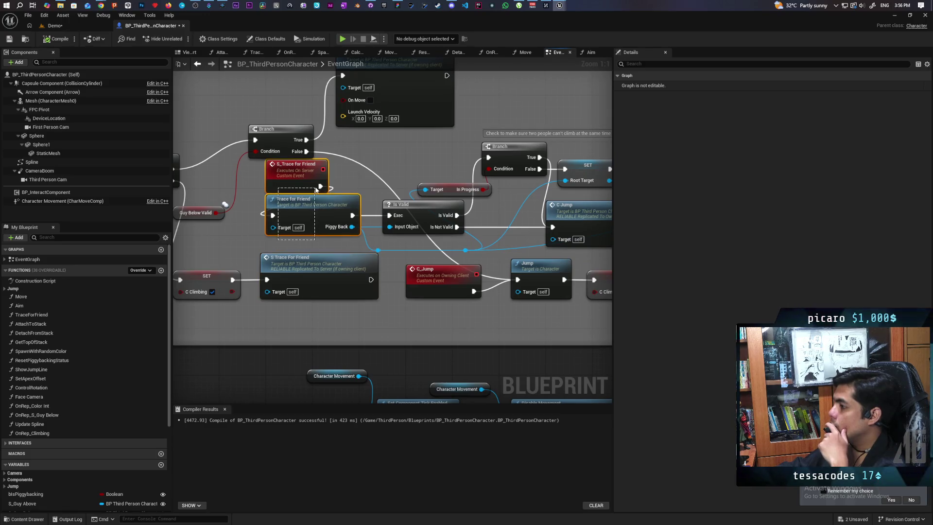
left_click_drag(329, 241, 269, 236)
left_click_drag(329, 240, 268, 236)
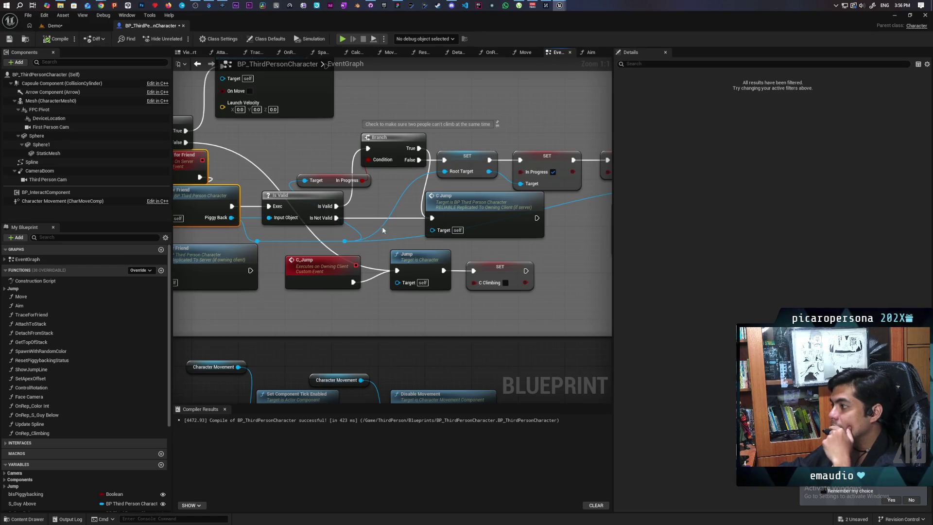
left_click_drag(376, 228, 455, 207)
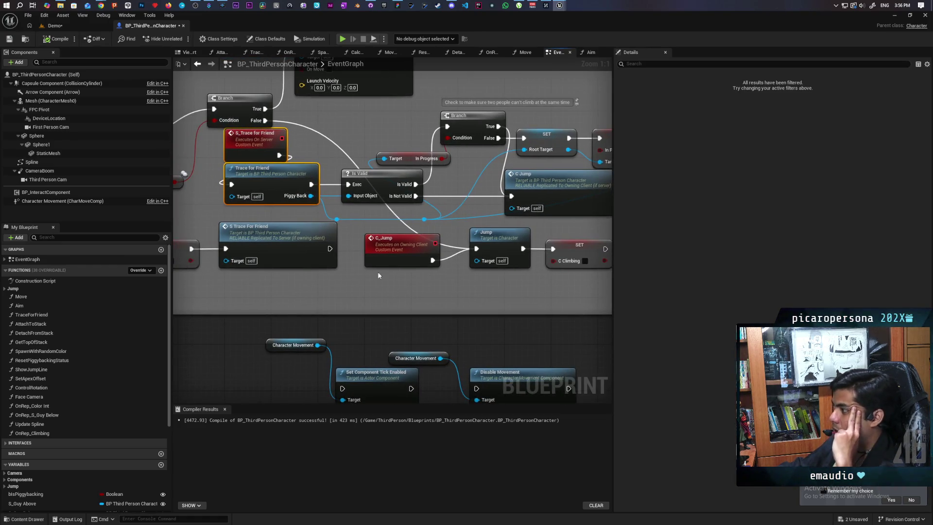
left_click_drag(375, 272, 304, 277)
left_click_drag(540, 235, 339, 253)
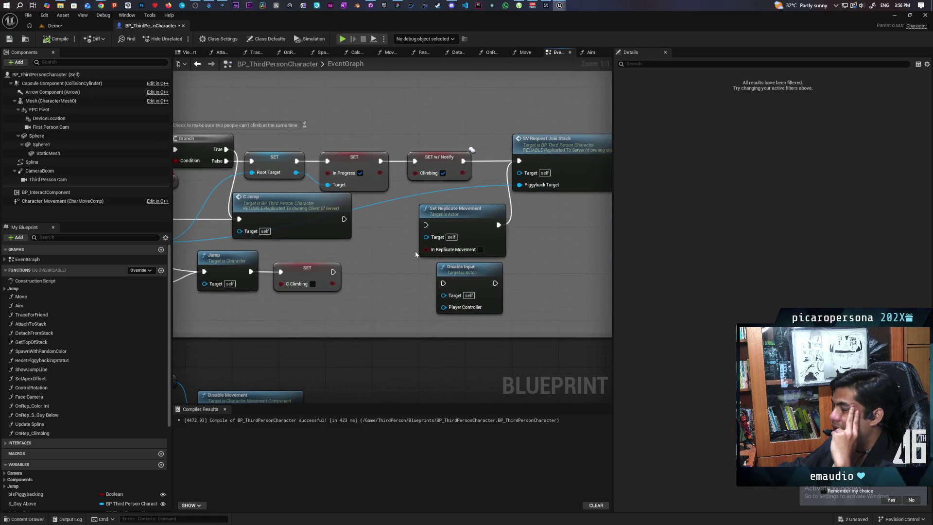
mouse_move(410, 252)
left_mouse_down()
mouse_move(476, 259)
mouse_move(404, 246)
left_mouse_up()
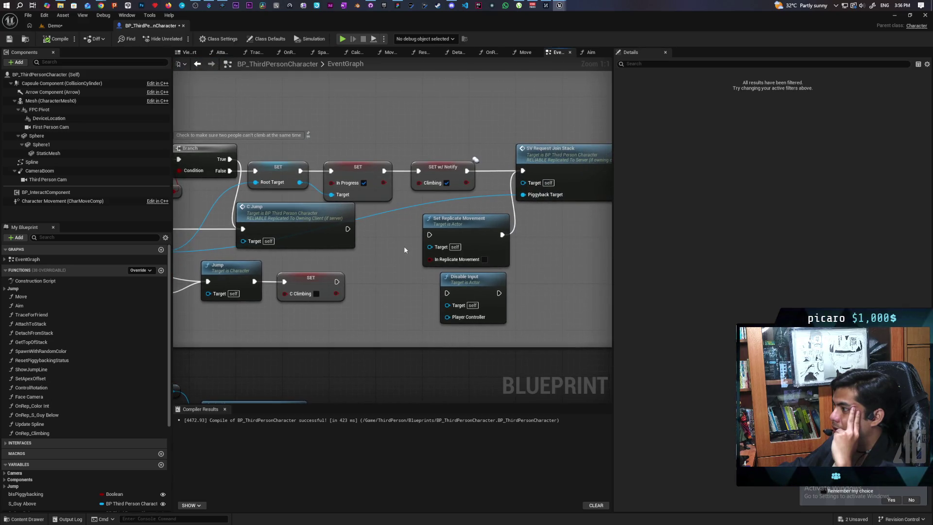
left_click(429, 185)
Step: Place the Character Movement getter beside Disable Movement, select both, and open OnRep_Climbing
mouse_move(278, 373)
left_mouse_down()
mouse_move(421, 209)
mouse_move(460, 201)
left_mouse_up()
left_click_drag(348, 218, 413, 211)
left_click_drag(474, 208, 398, 281)
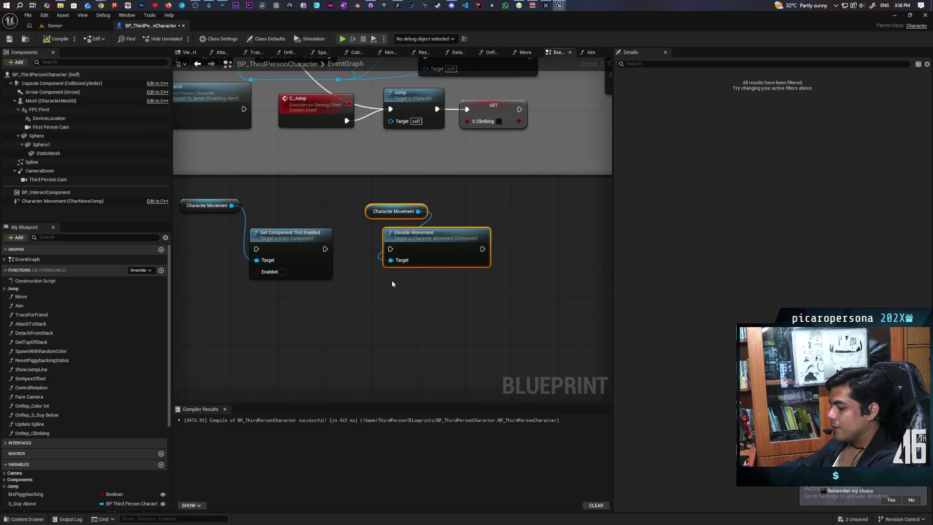
double_click(62, 431)
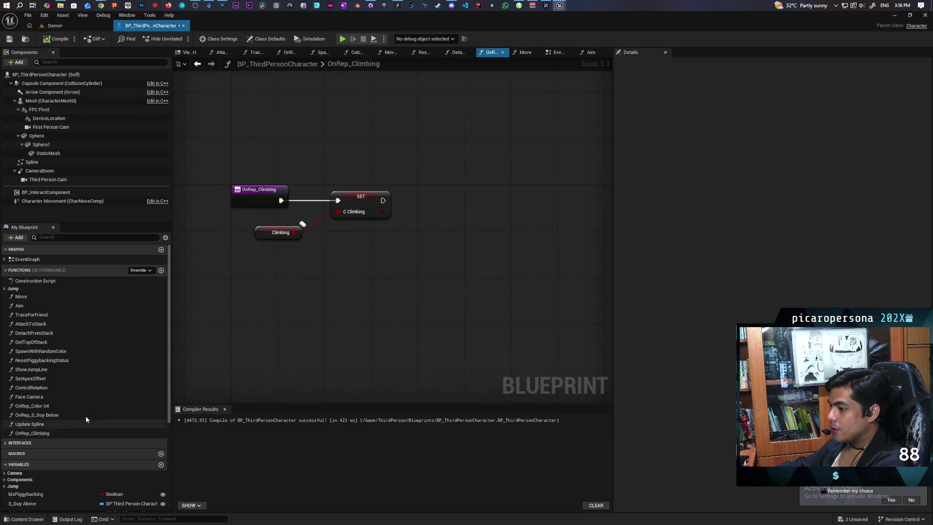
Step: Paste Character Movement and Disable Movement into OnRep_Climbing, run Disable Movement after SET C Climbing, then return to Chrome
key("ctrl+v")
mouse_move(361, 237)
left_mouse_down()
mouse_move(438, 272)
mouse_move(419, 221)
mouse_move(432, 198)
mouse_move(469, 183)
left_mouse_up()
type("ea")
key("BackSpace")
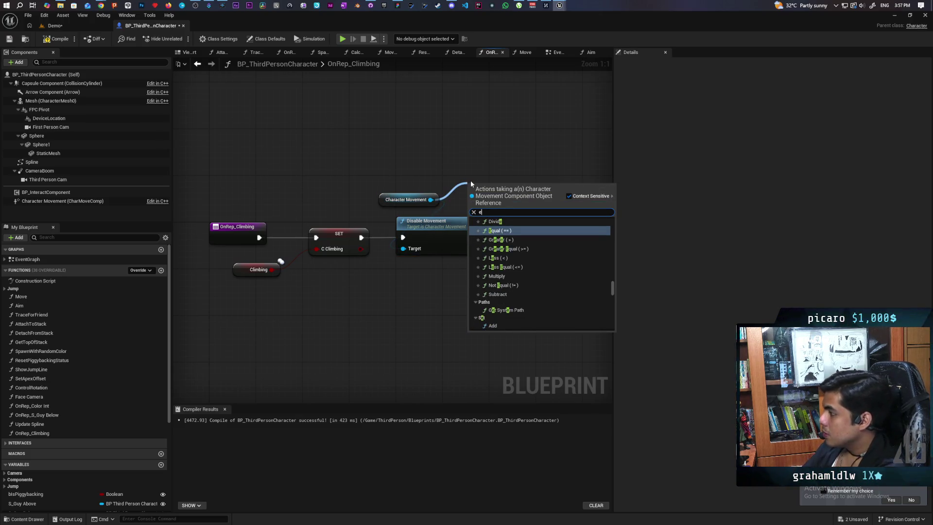
type("nable move")
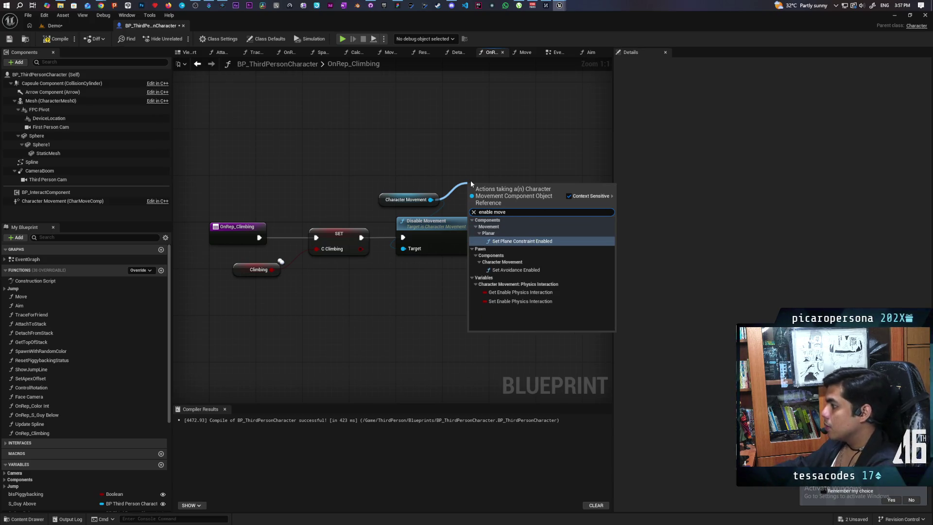
left_click(375, 294)
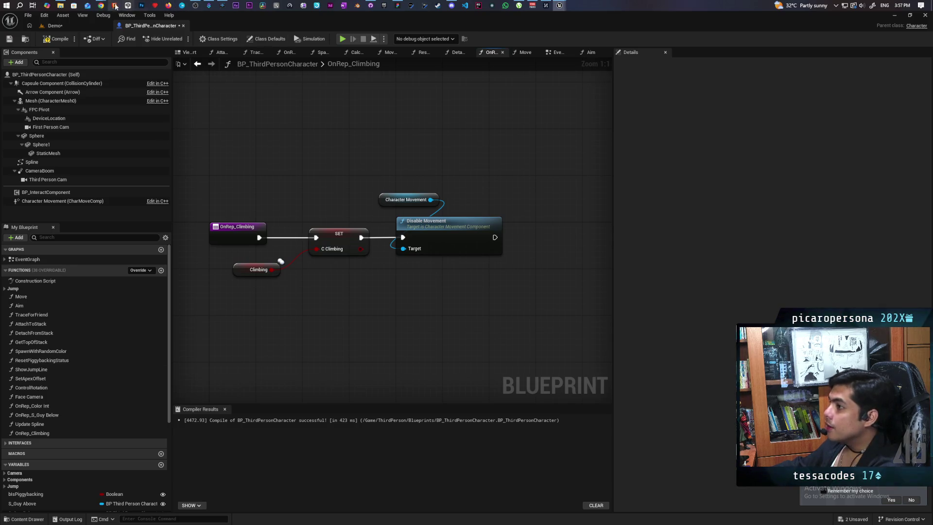
mouse_move(100, 6)
left_click(550, 51)
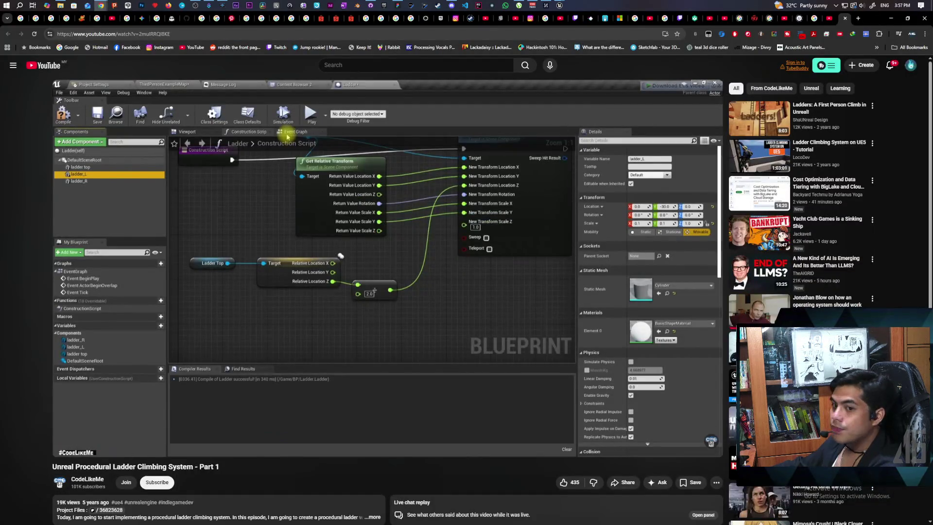
Step: Go back to the UE4 Advanced Networked Movement Tutorial (Sprinting & Wall Running) video and pause it
key("alt+Left")
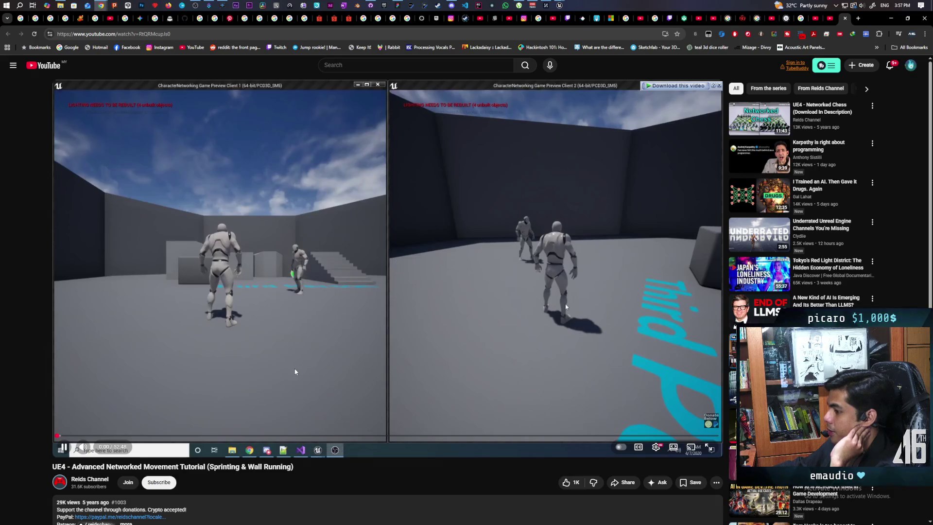
left_click(295, 372)
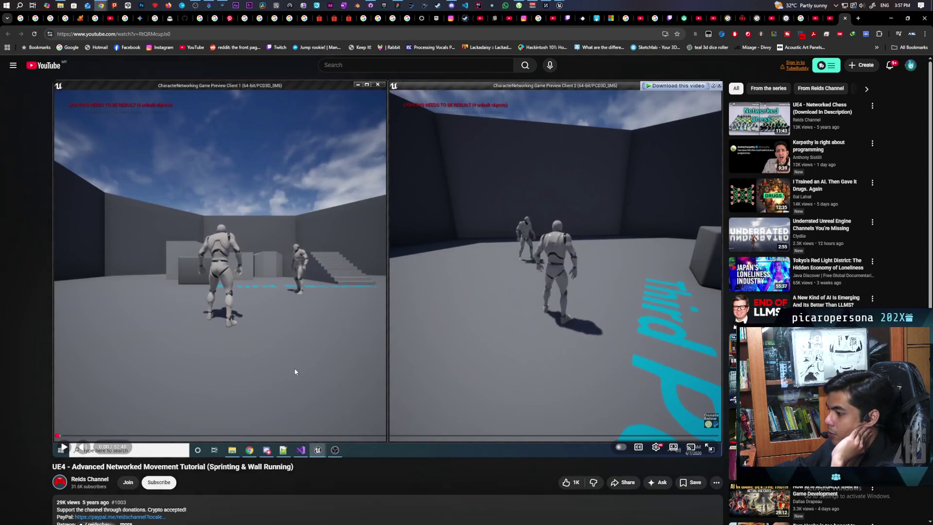
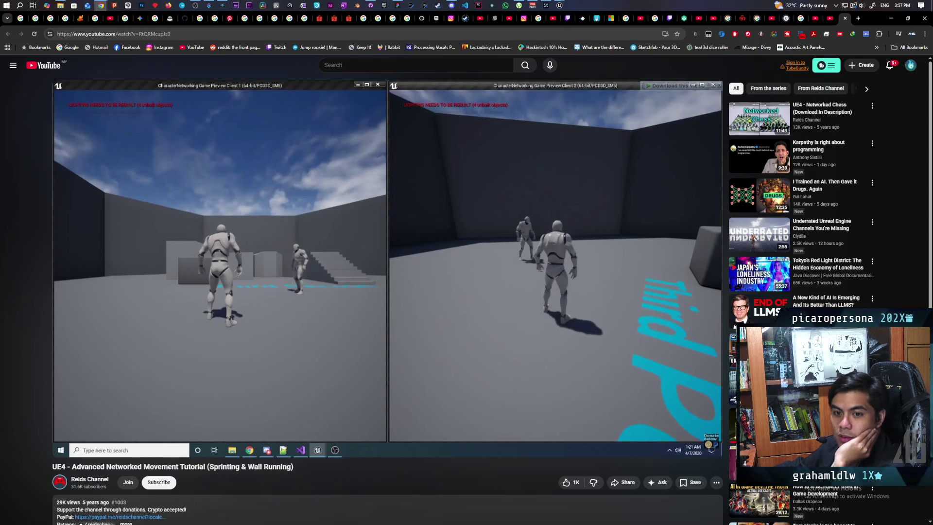
Step: Minimize the YouTube tutorial browser to bring back the OnRep_Climbing blueprint graph
left_click(891, 18)
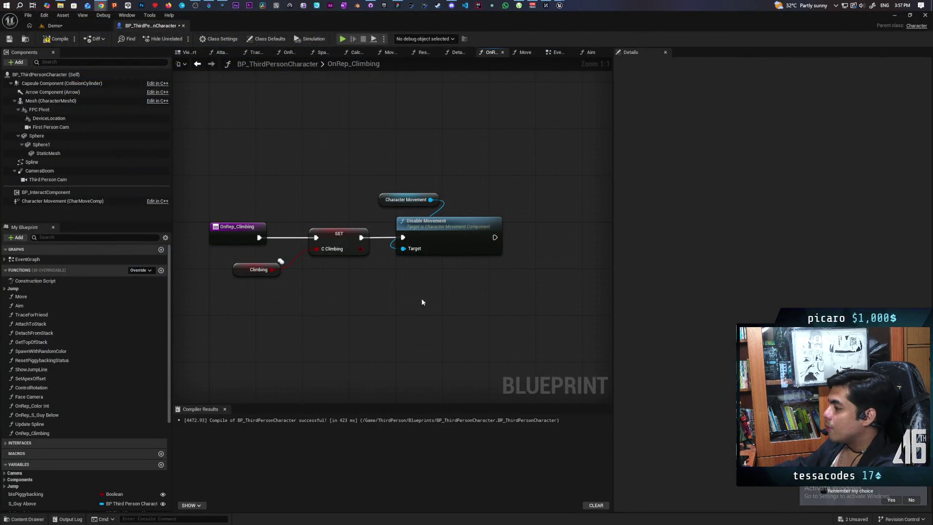
Step: Add a Set Movement Mode node with a Character Movement target below Disable Movement
right_click(381, 291)
type("set")
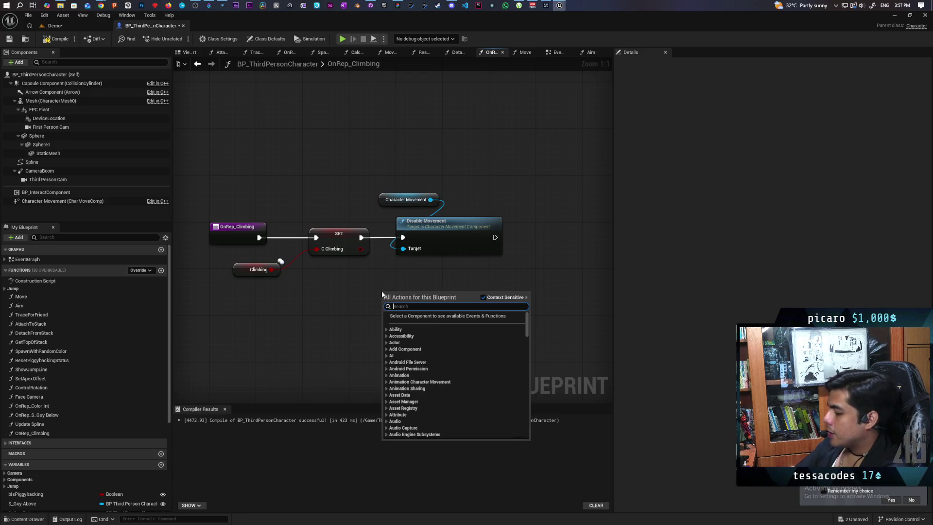
type(" movement mo")
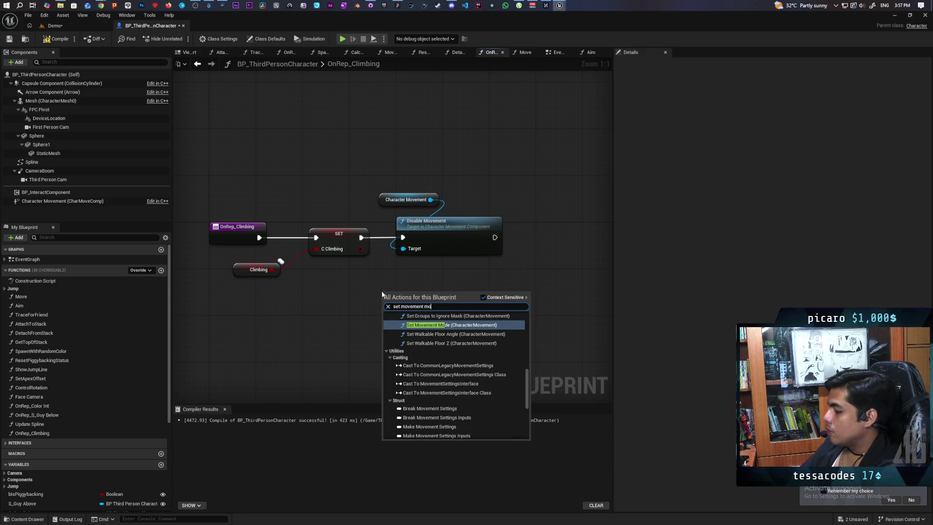
type("de")
key("Return")
left_click(319, 299)
left_click_drag(315, 291, 329, 305)
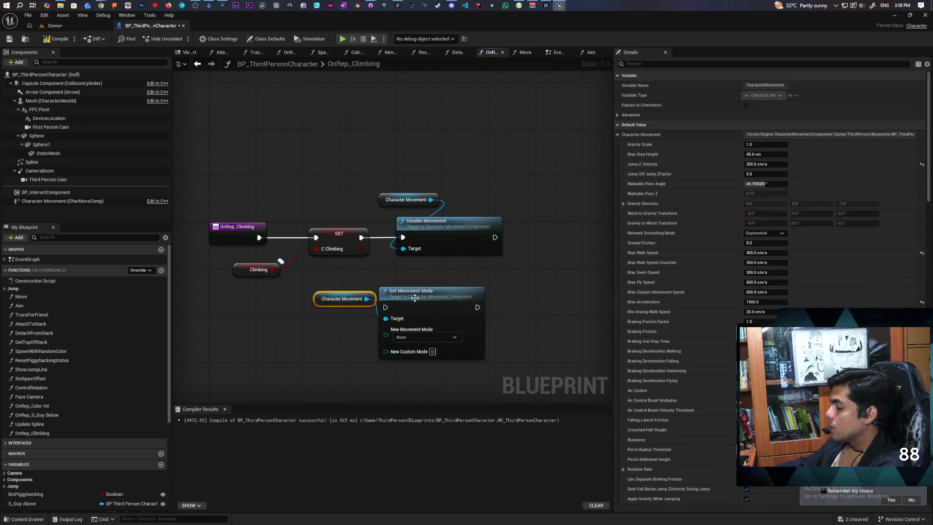
left_click_drag(413, 293, 447, 311)
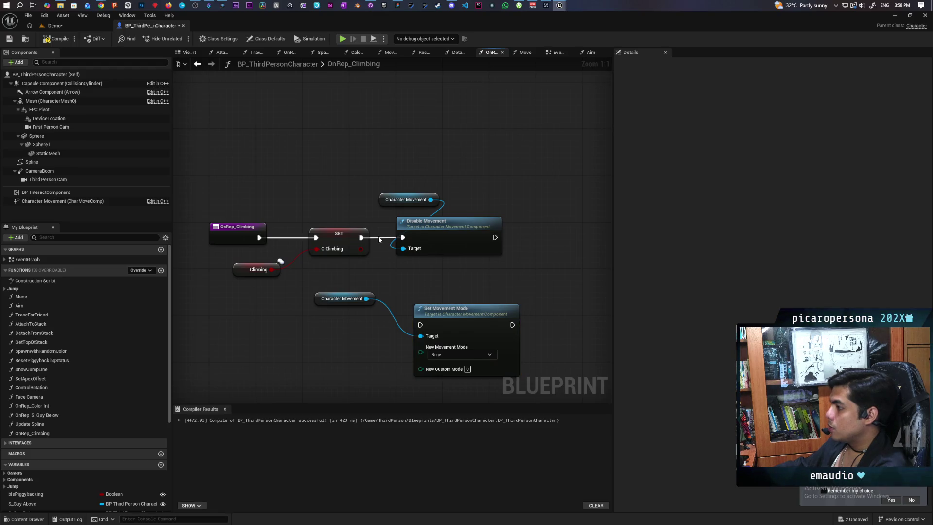
Step: Replace SET's link to Disable Movement with a new Branch node after SET
left_click(402, 238, "alt")
left_click_drag(510, 263, 374, 192)
left_click_drag(445, 212, 474, 160)
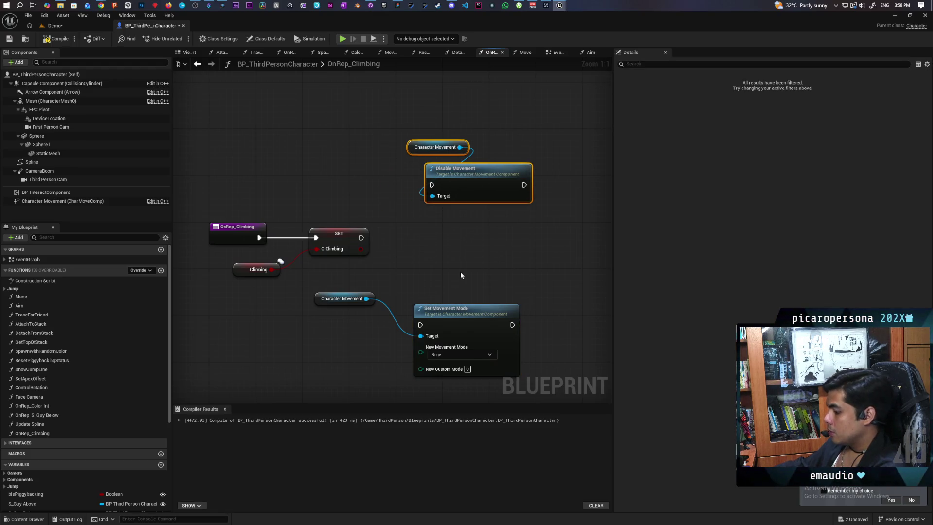
key("b")
left_click(445, 248)
left_click_drag(452, 250, 409, 218)
left_click_drag(362, 237, 414, 233)
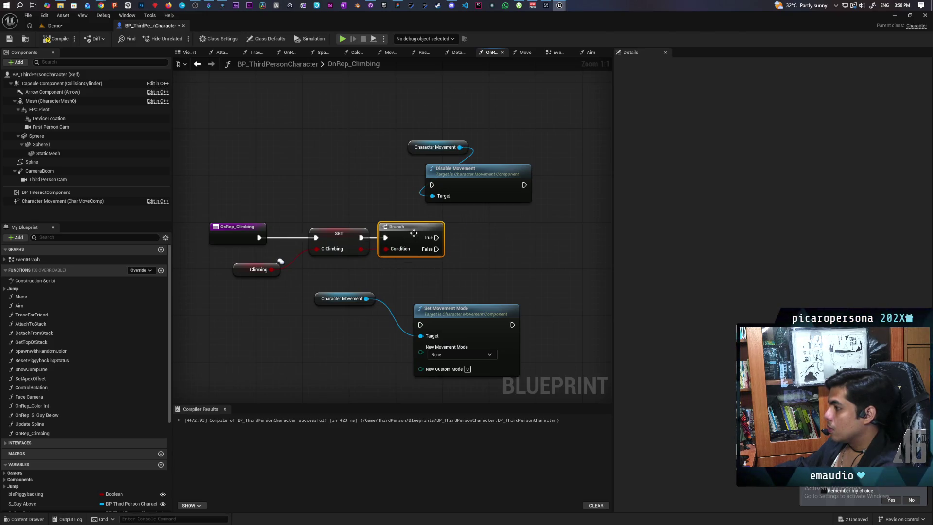
Step: Wire Branch True to Disable Movement and False to Set Movement Mode
left_click_drag(428, 277, 364, 313)
left_click_drag(469, 311, 504, 300)
left_click(504, 276)
mouse_move(454, 118)
left_mouse_down()
mouse_move(406, 166)
mouse_move(467, 185)
left_mouse_up()
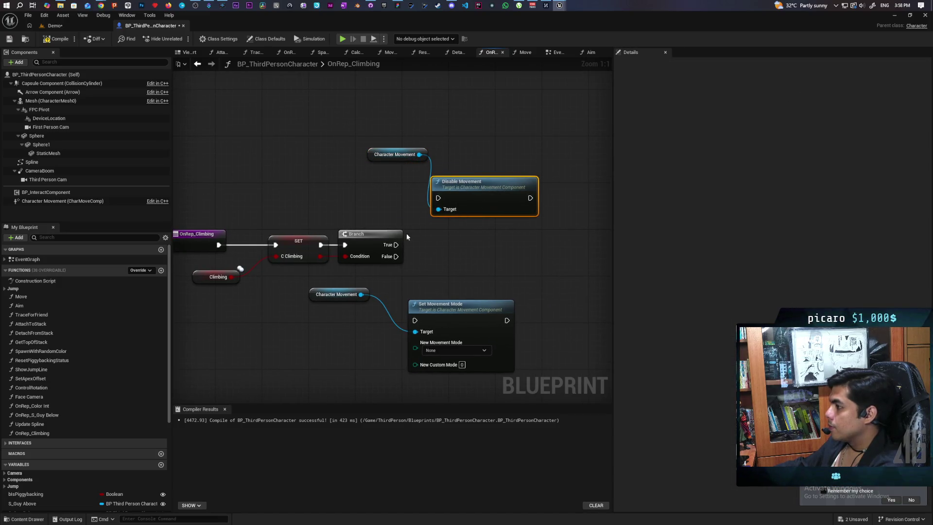
left_click_drag(396, 244, 438, 198)
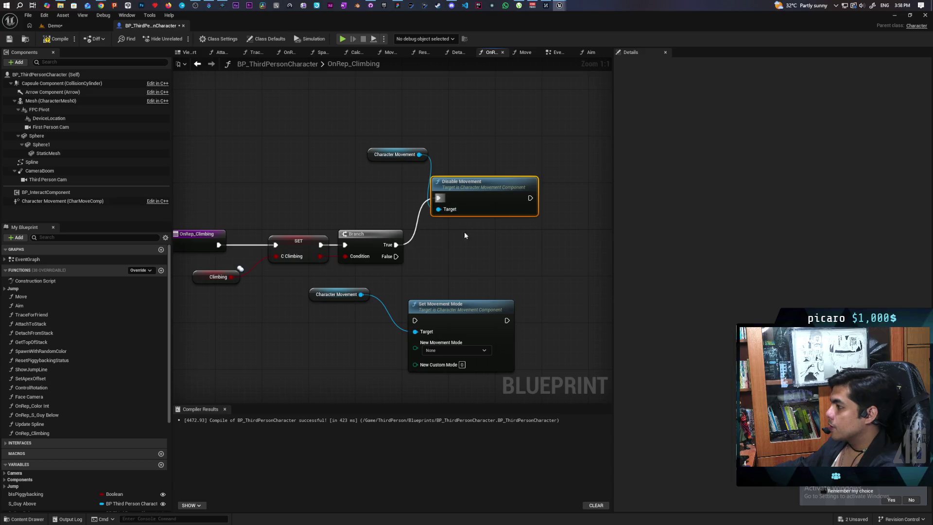
mouse_move(396, 256)
left_mouse_down()
mouse_move(414, 320)
mouse_move(457, 298)
left_mouse_up()
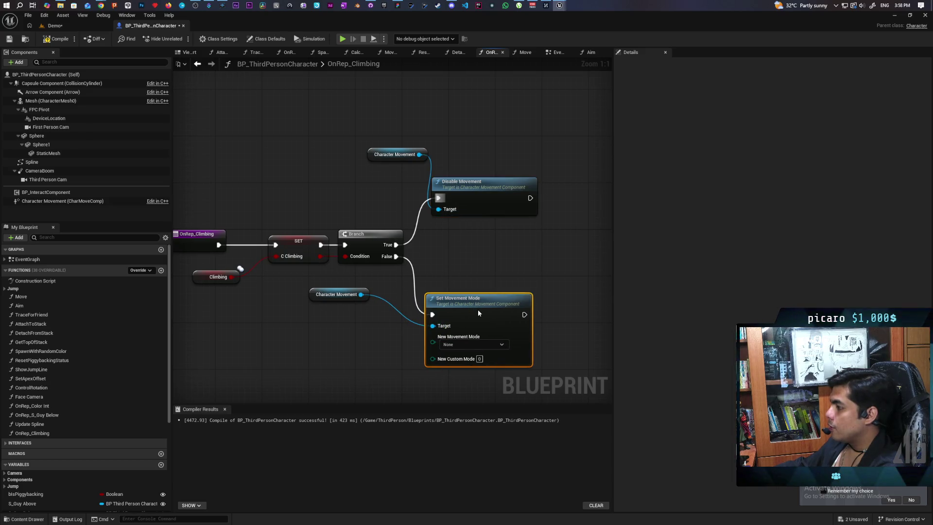
Step: Compile the blueprint and start a multiplayer play session from the Demo level
key("F7")
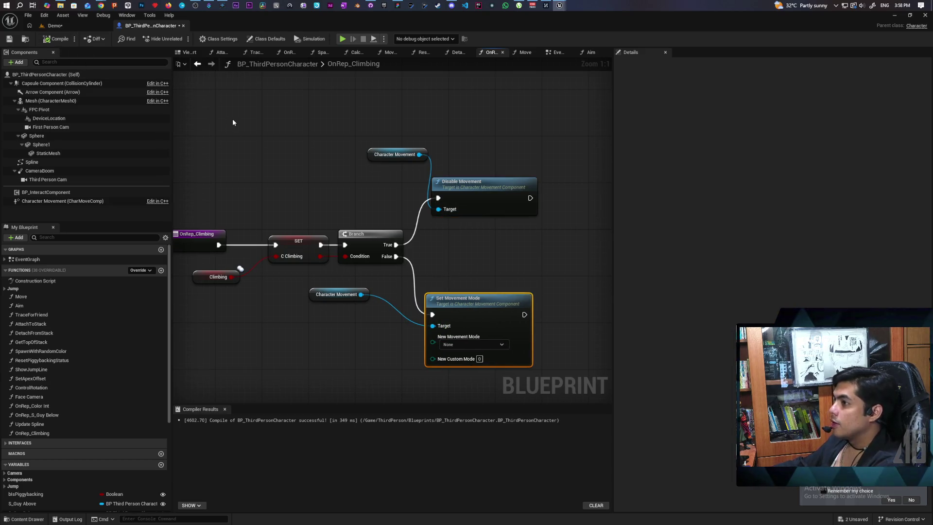
left_click(109, 26)
mouse_move(395, 34)
left_mouse_down()
mouse_move(491, 62)
mouse_move(643, 37)
left_mouse_up()
left_click(517, 51)
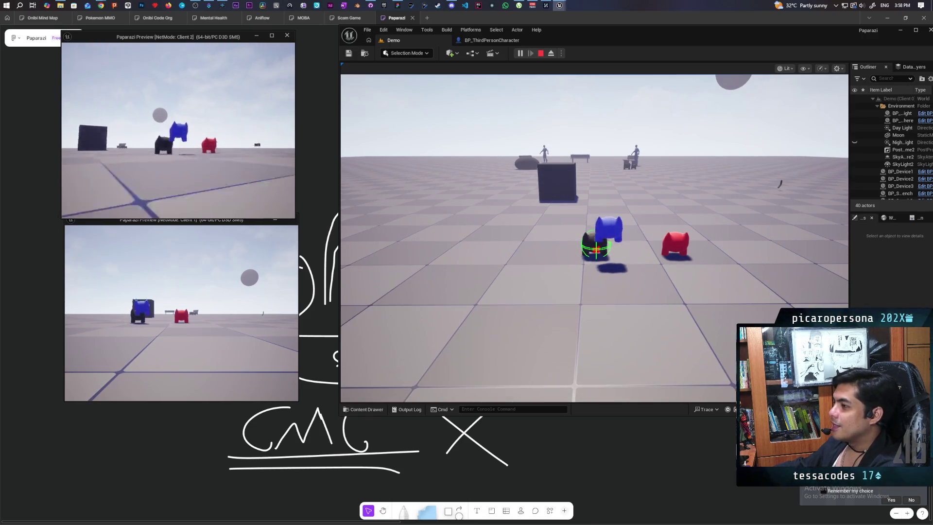
key("grave")
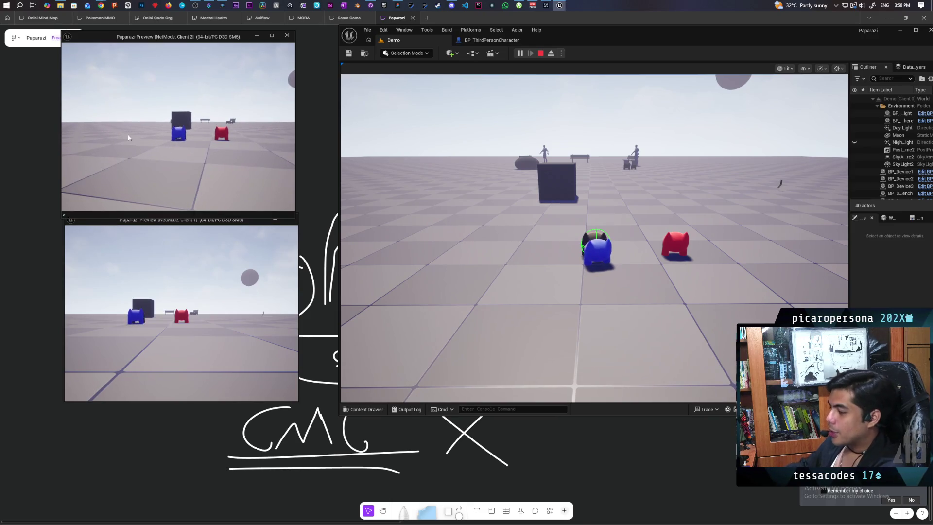
key("Up")
key("Return")
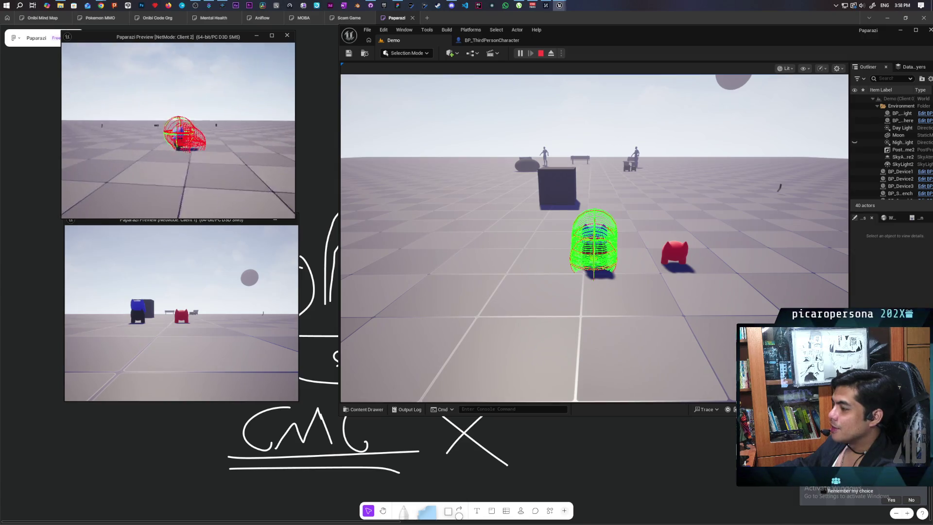
left_click(240, 127)
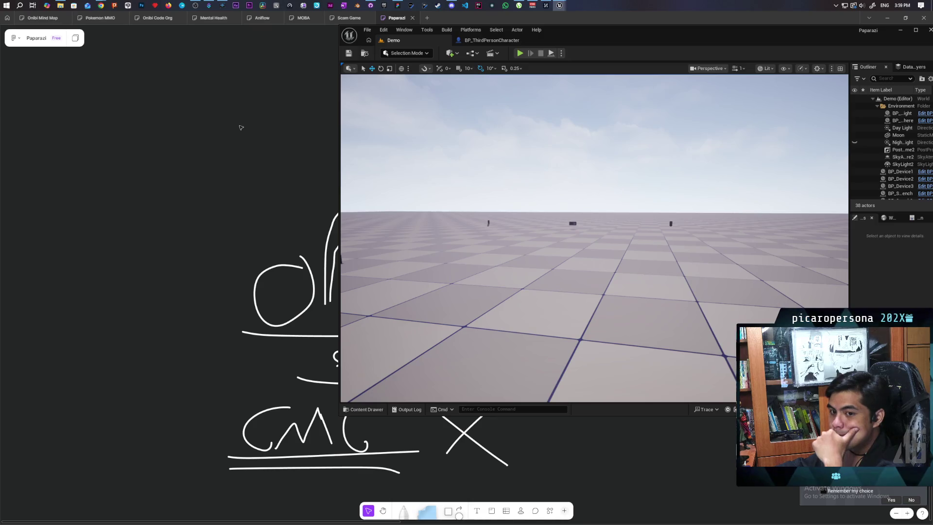
Step: Choose Walking as the New Movement Mode on Set Movement Mode, recompile, and return to Demo
left_click(491, 40)
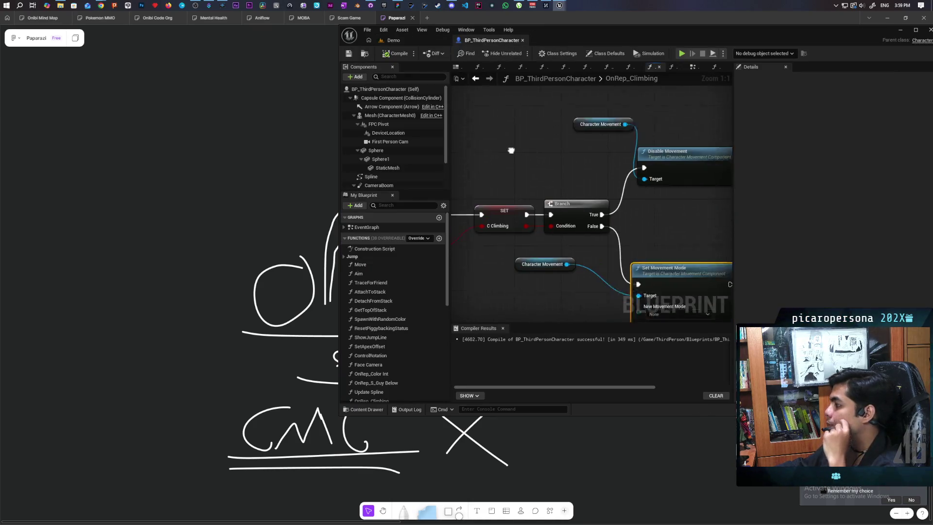
scroll(515, 137, "down", 2)
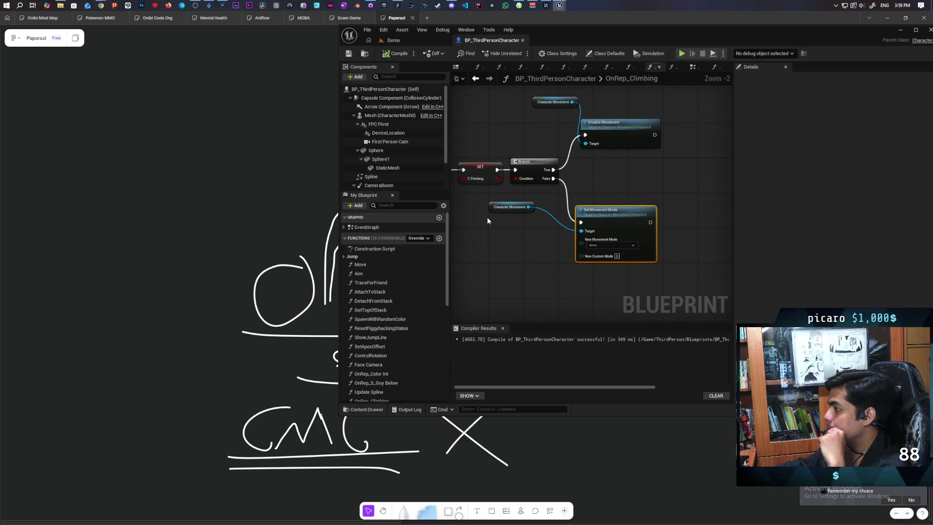
left_click_drag(493, 210, 514, 209)
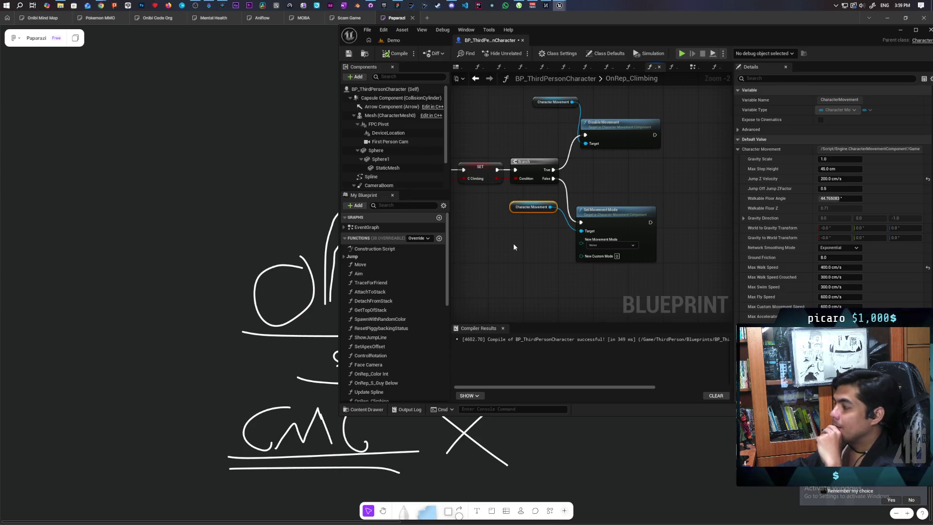
scroll(530, 229, "up", 1)
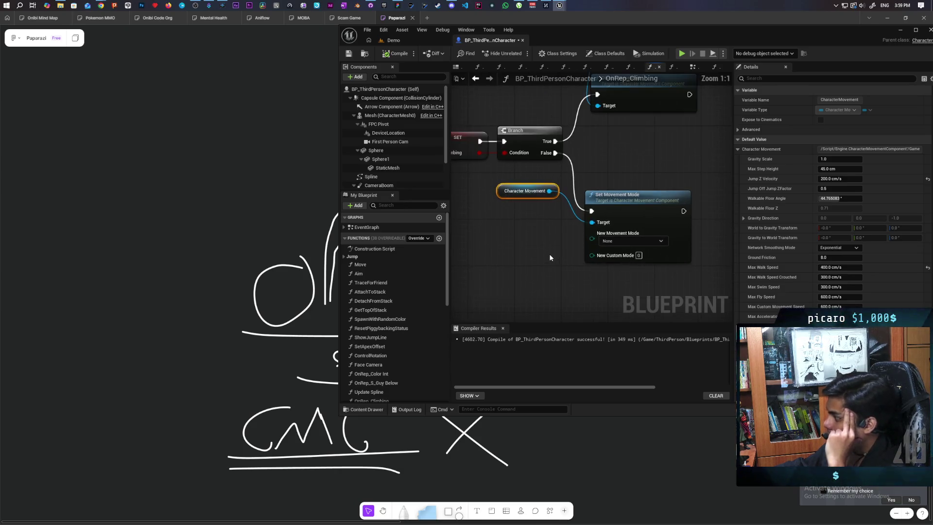
left_click(575, 261)
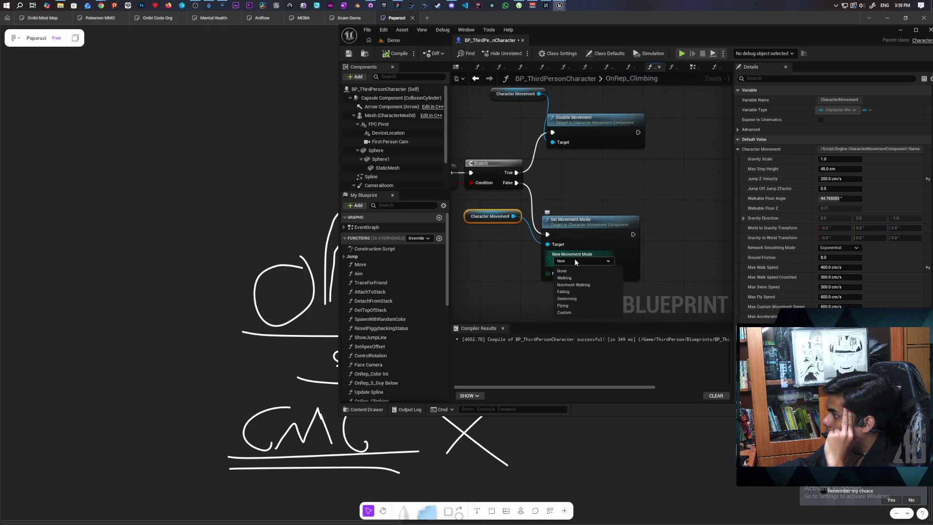
left_click(581, 276)
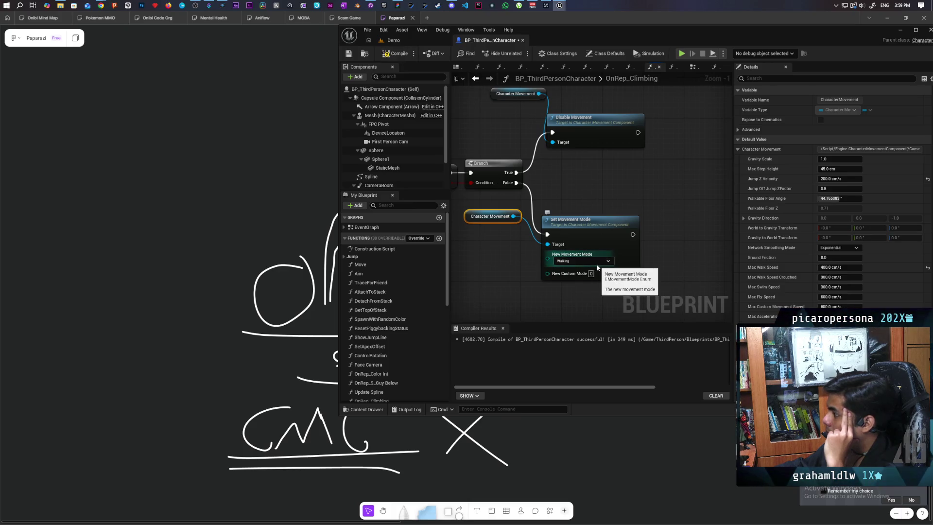
left_click(398, 54)
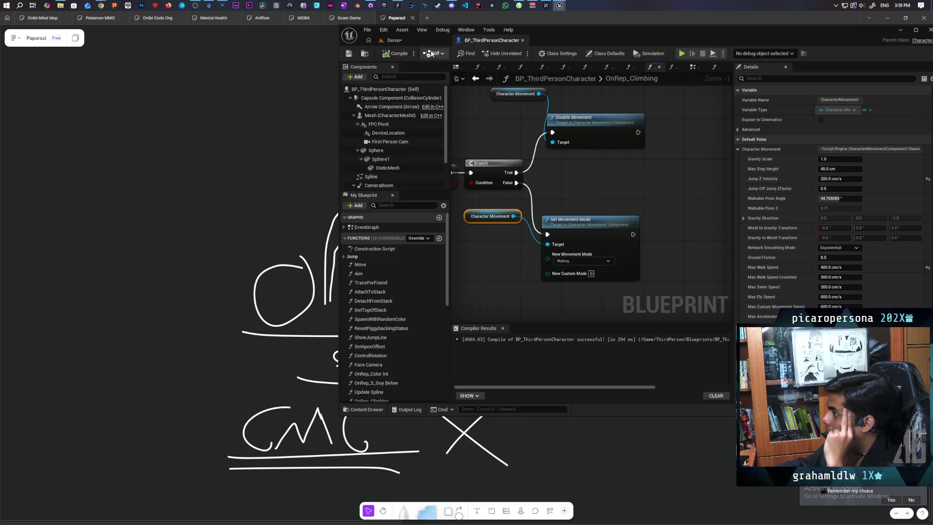
left_click(416, 40)
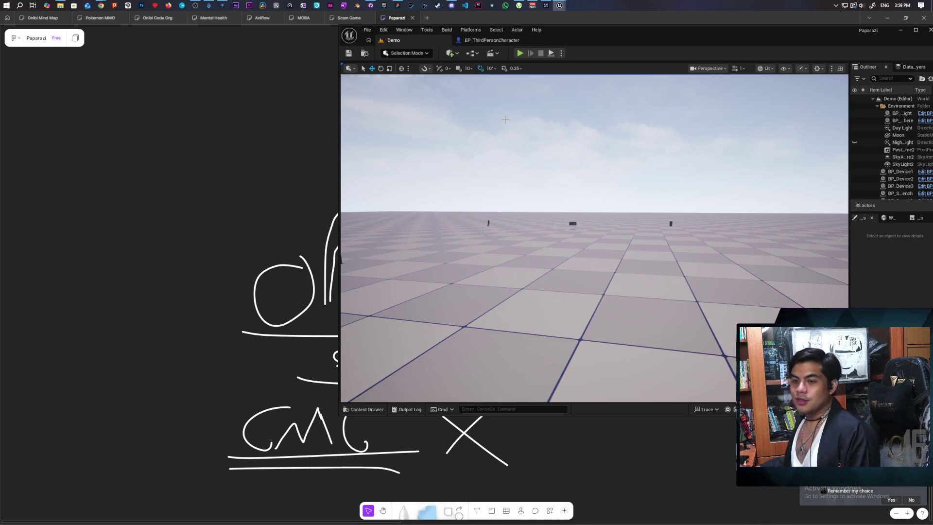
Step: Add a Set Component Tick Enabled node targeting Character Movement
left_click(491, 40)
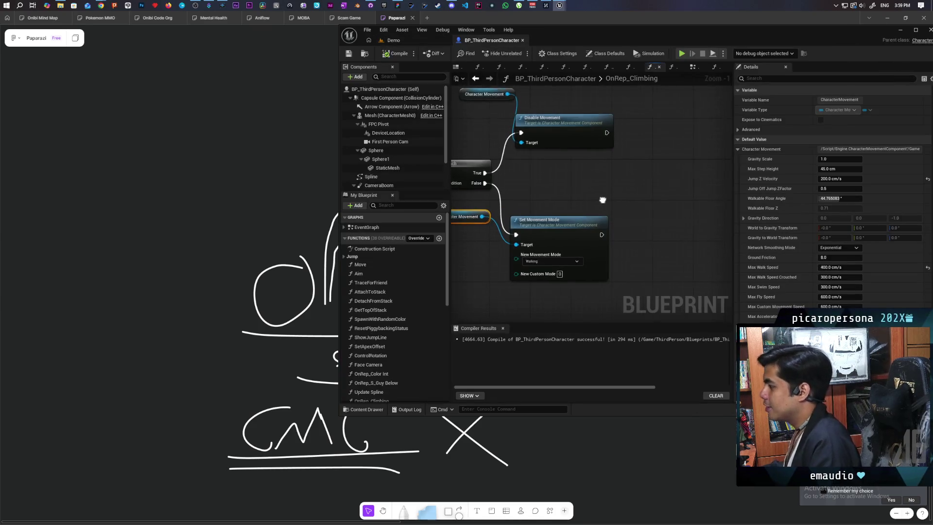
left_click_drag(508, 117, 611, 118)
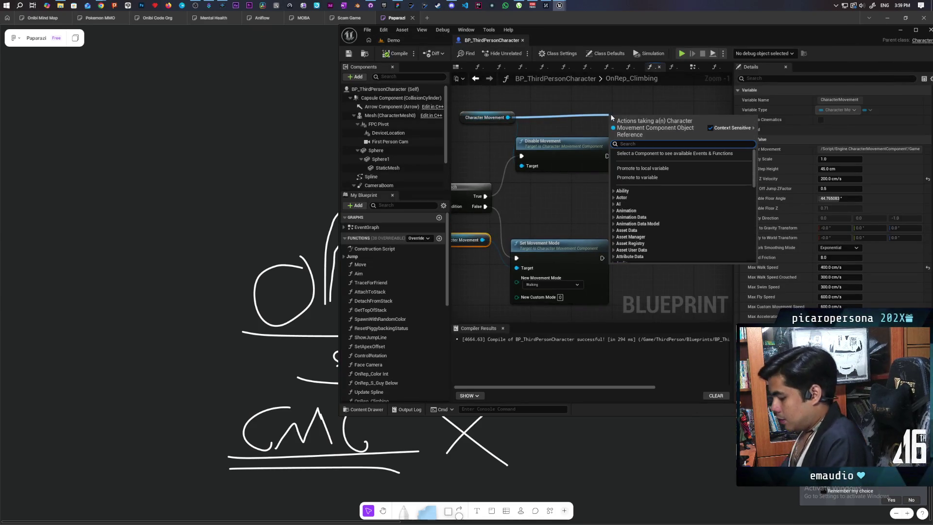
type("enable tick")
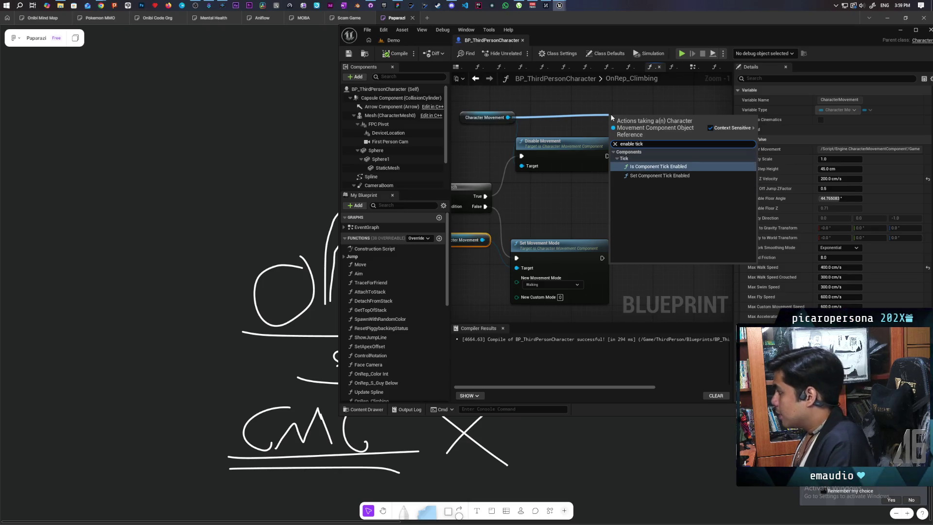
left_click(660, 176)
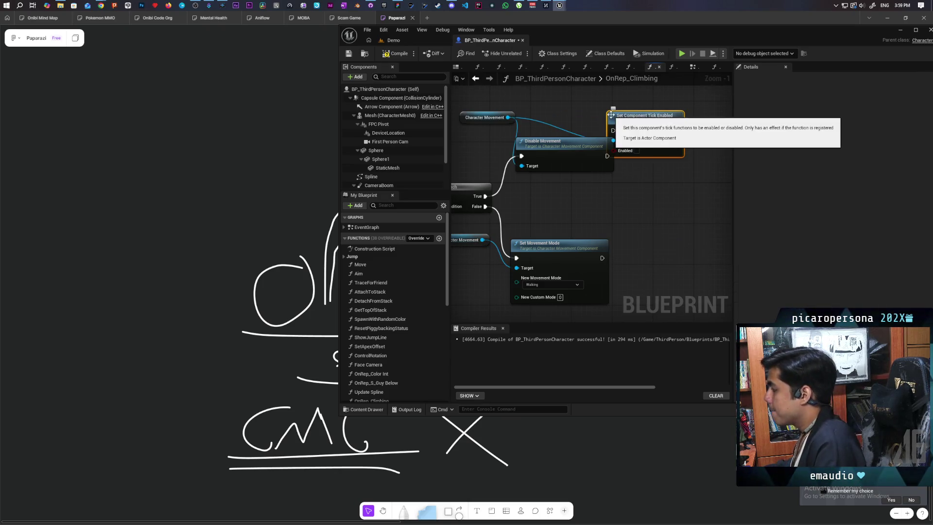
left_click_drag(609, 187, 564, 201)
left_click_drag(632, 119, 675, 180)
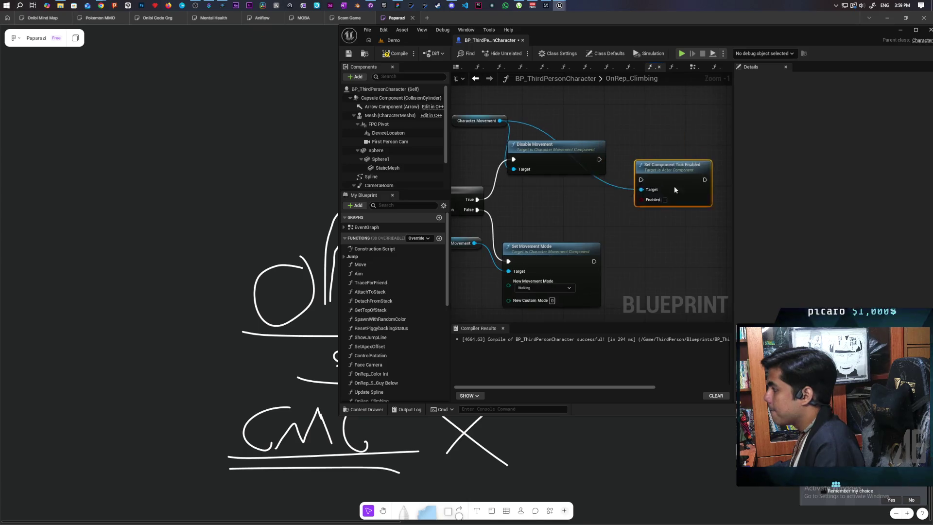
scroll(675, 180, "down", 1)
left_click_drag(542, 180, 593, 175)
scroll(593, 175, "down", 1)
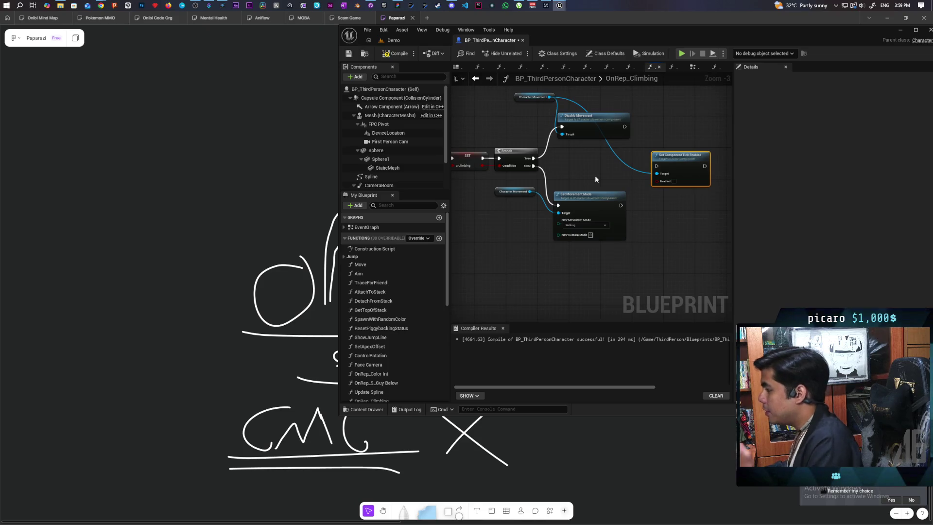
Step: Feed Enabled a NOT of the climbing flag, wire both branch outputs into it, and save
left_click_drag(482, 165, 657, 182)
type("not b")
key("Return")
left_click_drag(624, 126, 656, 166)
left_click_drag(621, 205, 656, 166)
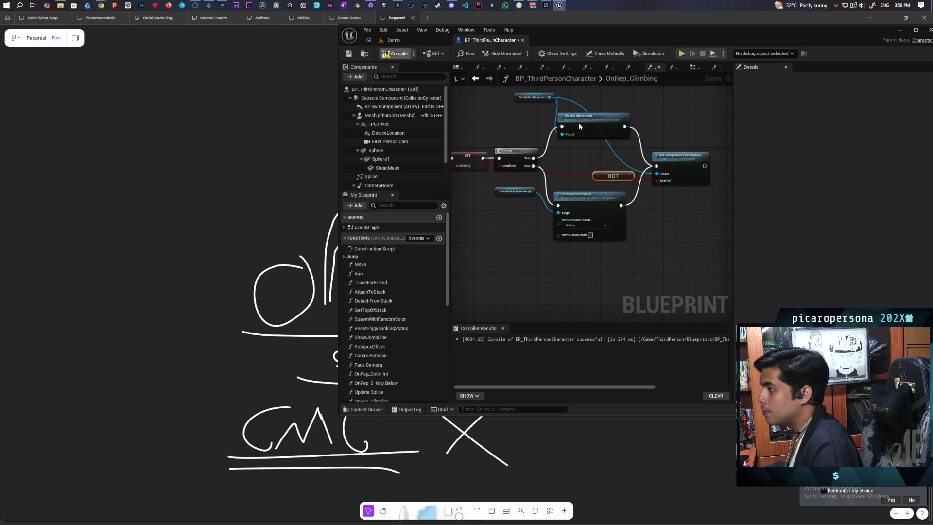
key("ctrl+s")
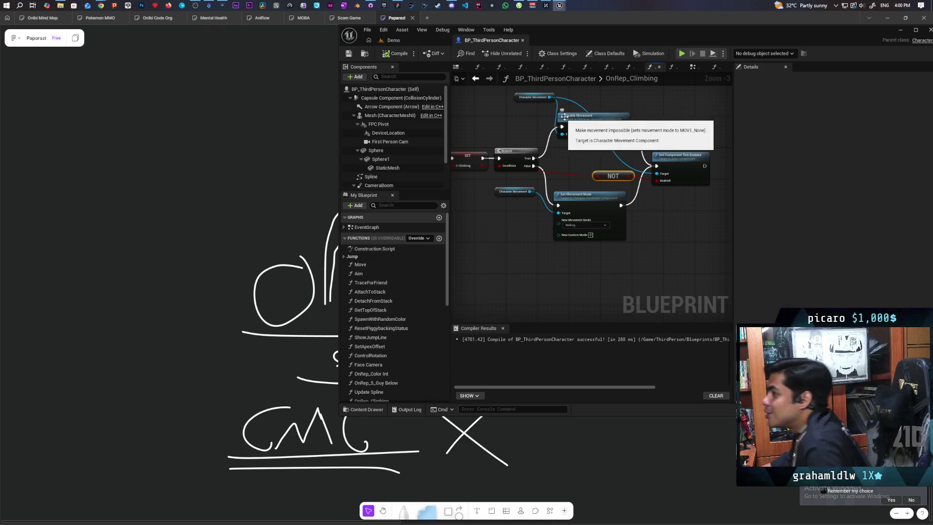
left_click(402, 40)
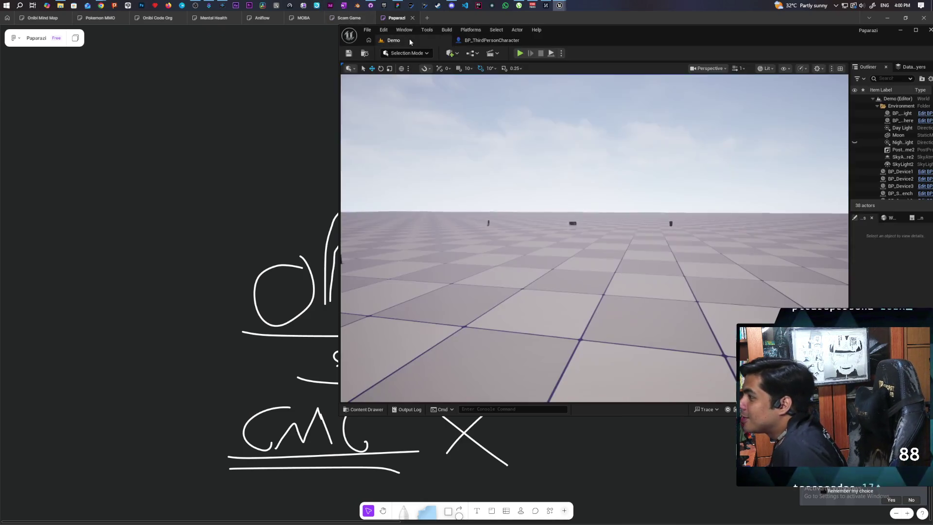
left_click(529, 51)
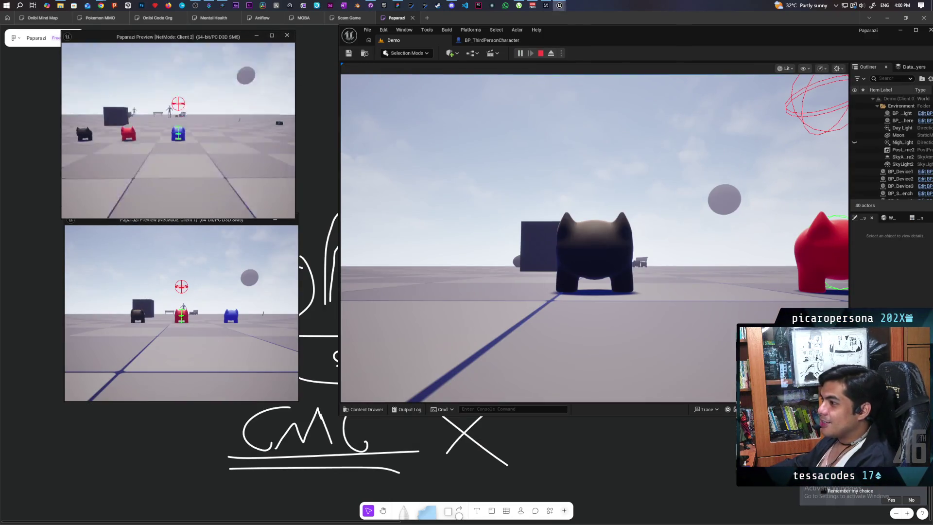
key("w")
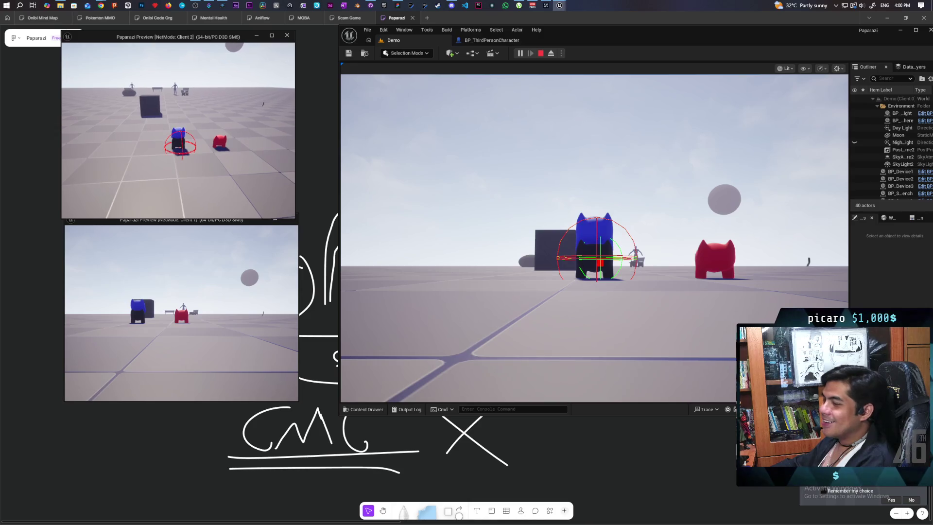
key("Escape")
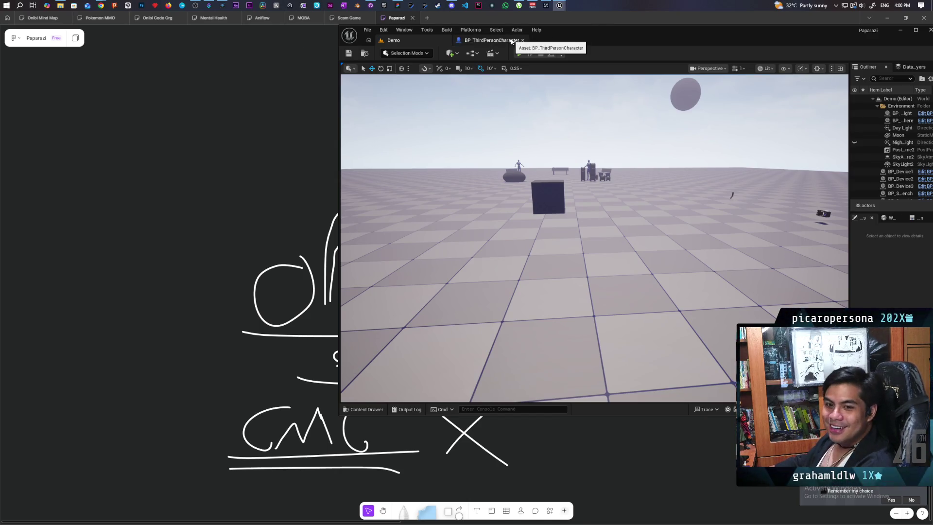
Step: Open BP_ThirdPersonCharacter maximized on its EventGraph and locate the Server Attaching node group
left_click(512, 42)
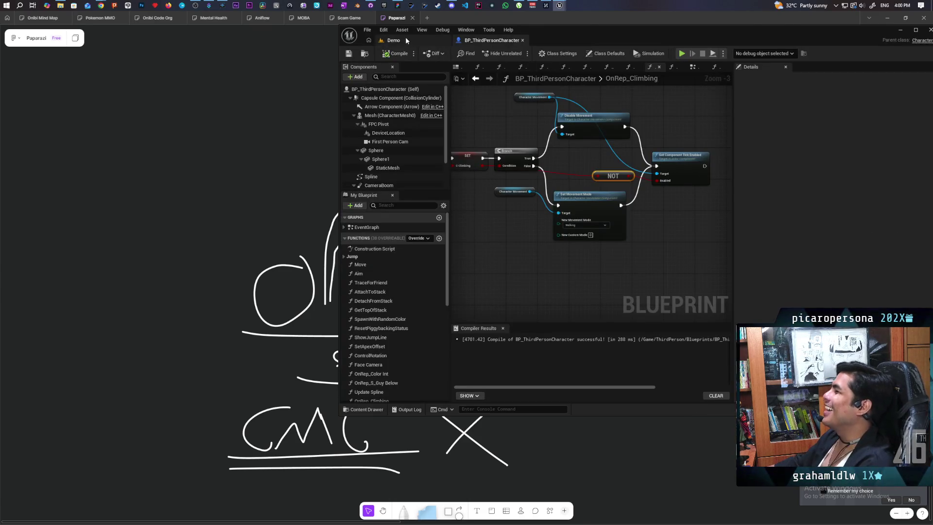
double_click(656, 40)
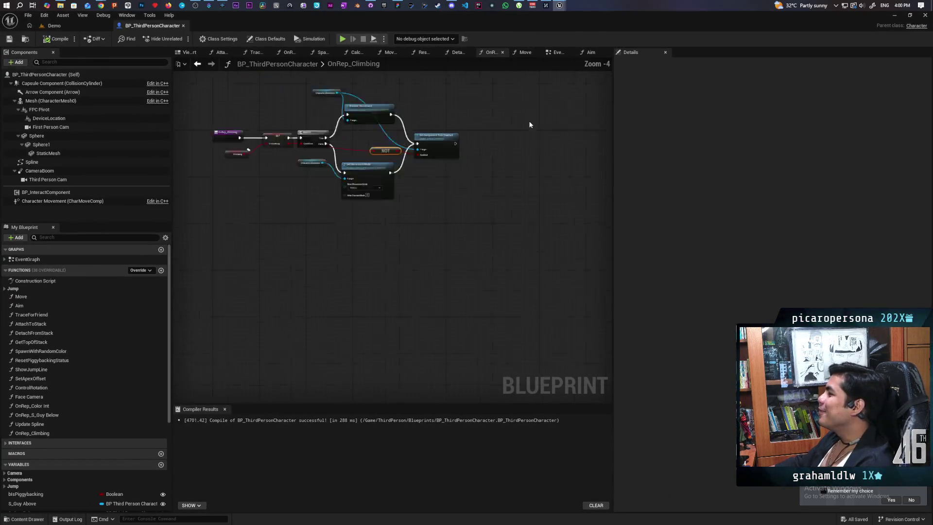
left_click(557, 53)
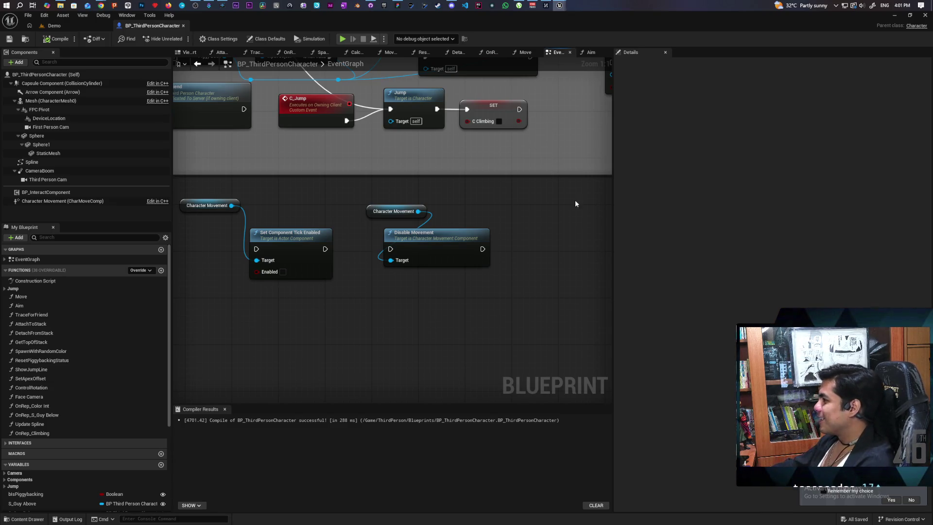
left_click_drag(613, 210, 755, 214)
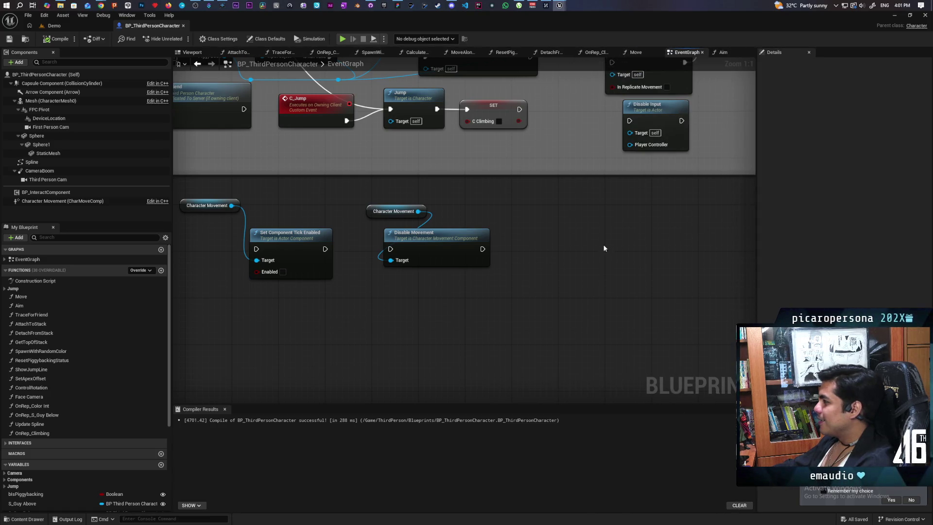
scroll(570, 331, "down", 3)
scroll(563, 331, "down", 1)
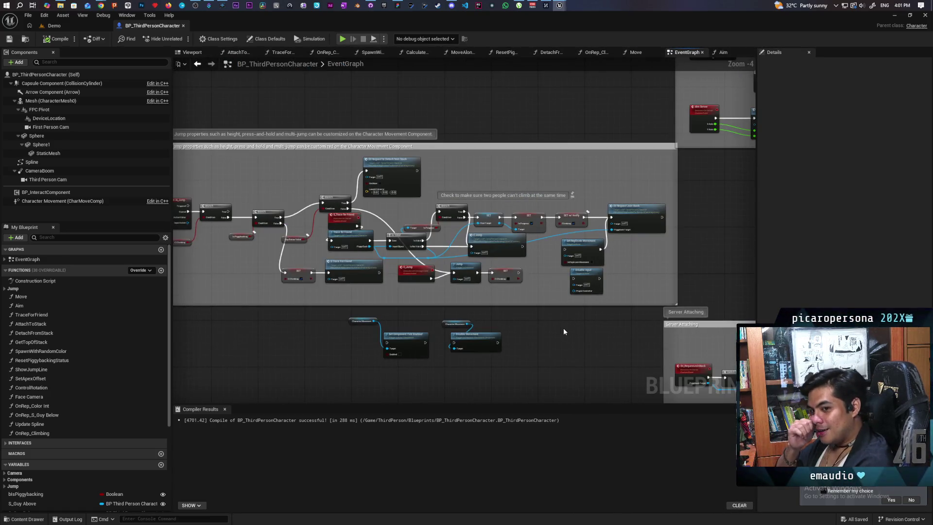
scroll(564, 327, "down", 7)
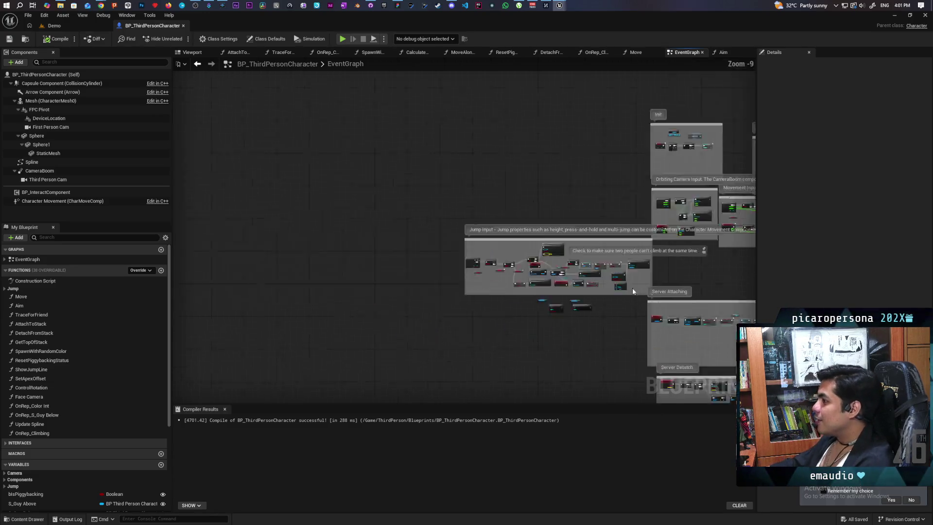
scroll(426, 276, "up", 7)
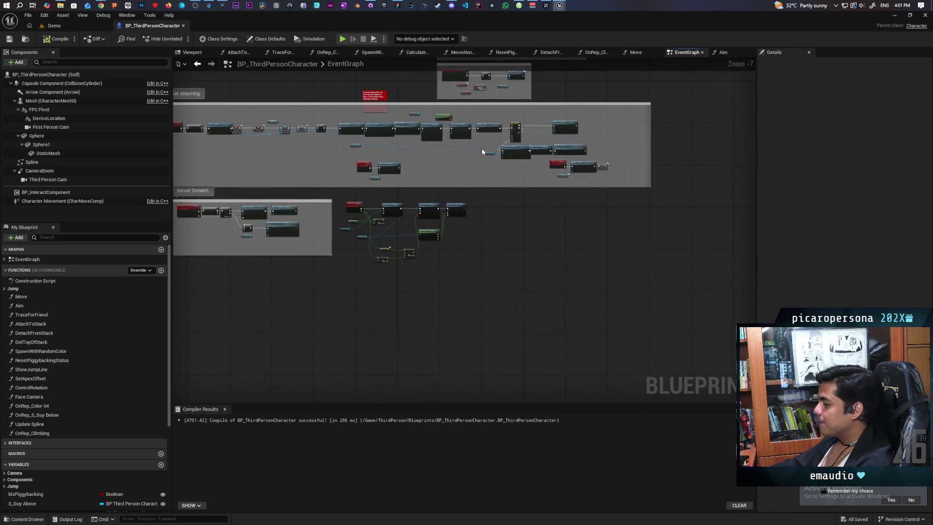
scroll(438, 247, "up", 2)
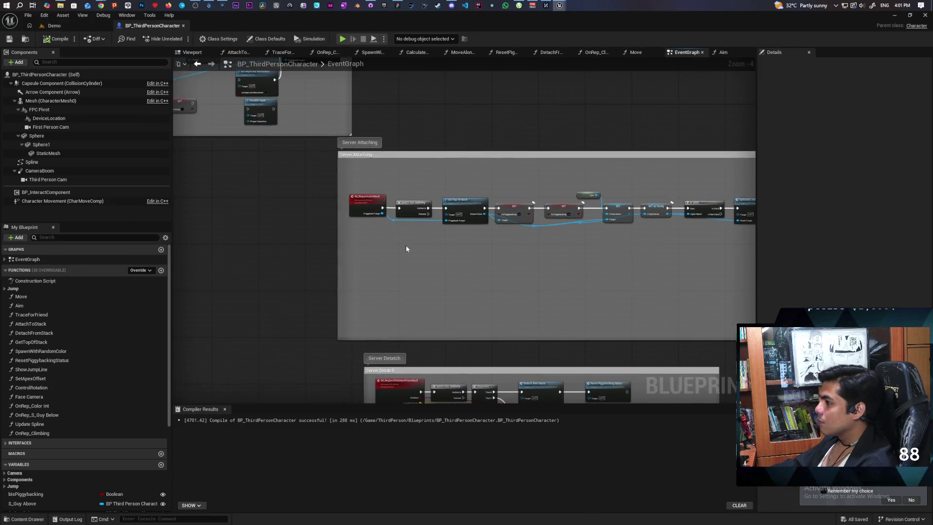
scroll(523, 232, "down", 3)
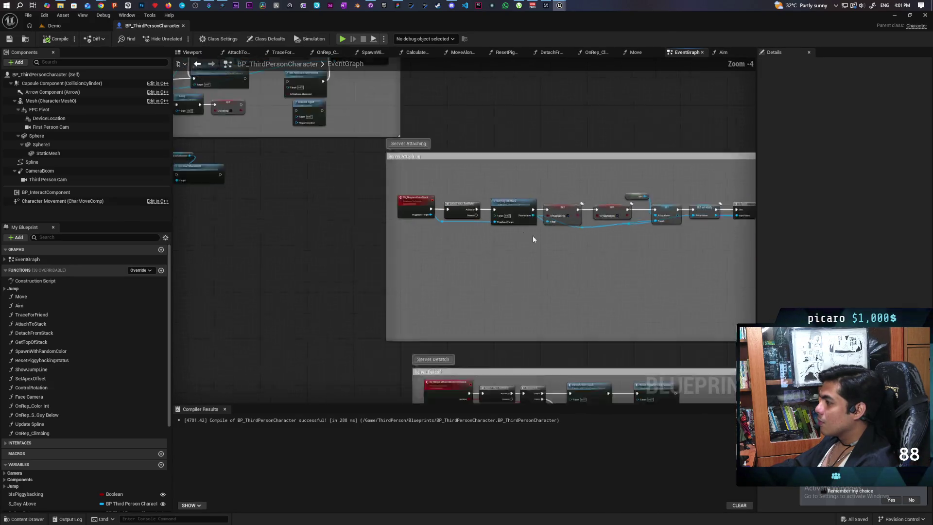
scroll(489, 252, "up", 3)
scroll(429, 253, "down", 1)
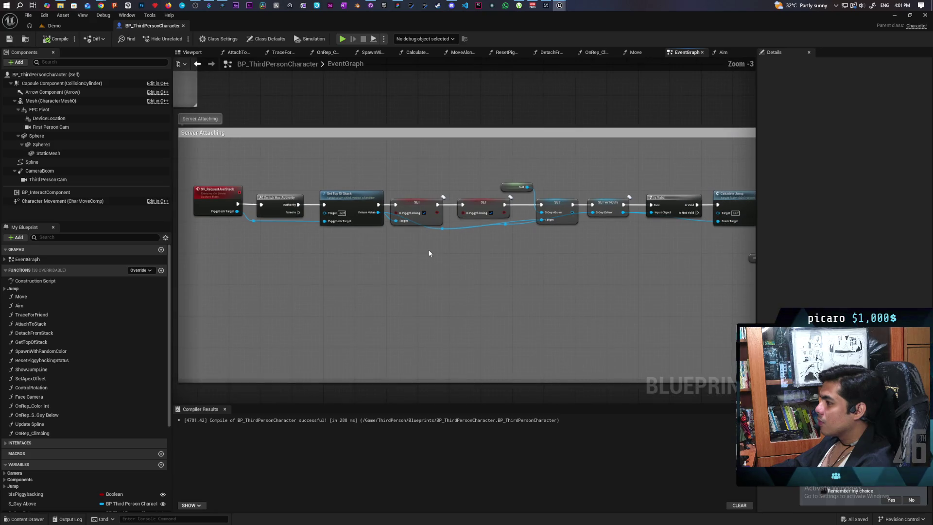
mouse_move(417, 252)
left_mouse_down()
mouse_move(655, 245)
mouse_move(707, 256)
mouse_move(542, 268)
left_mouse_up()
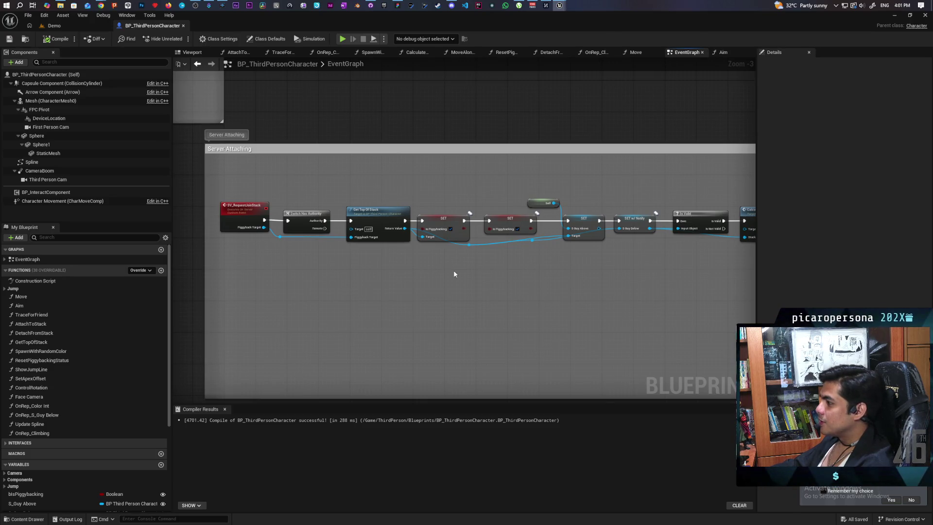
scroll(468, 265, "up", 3)
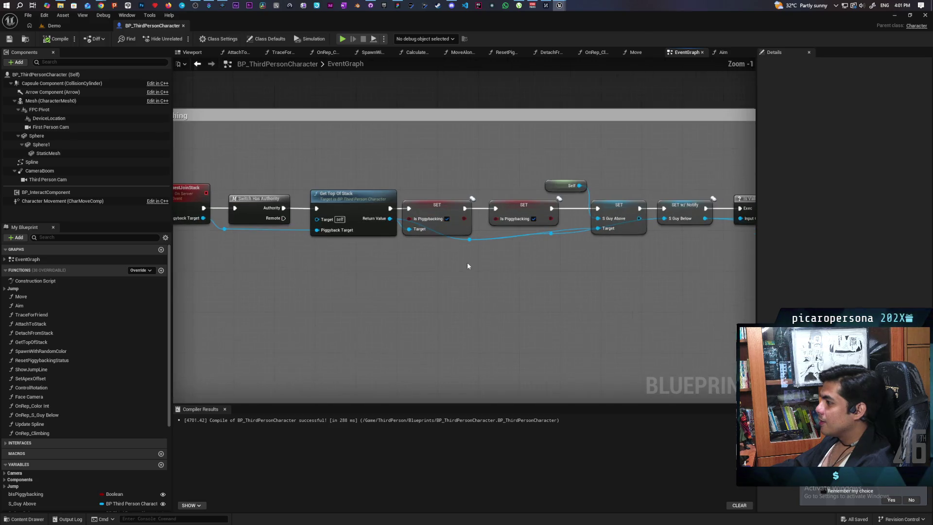
Step: Inspect the Server Attaching nodes and the Update Spline function graph
mouse_move(426, 243)
left_mouse_down()
mouse_move(506, 224)
mouse_move(439, 170)
mouse_move(527, 219)
left_mouse_up()
left_click_drag(328, 301, 473, 306)
left_click_drag(467, 169, 512, 236)
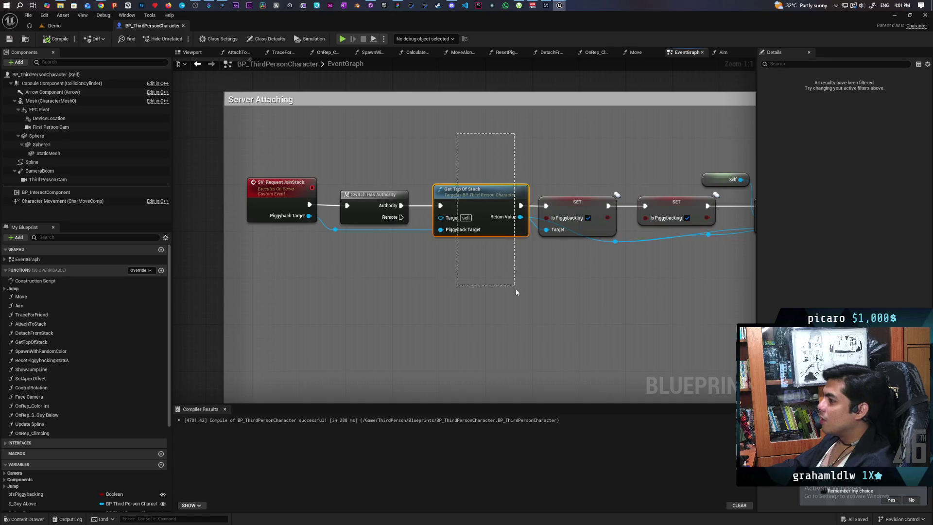
mouse_move(468, 169)
left_mouse_down()
mouse_move(512, 280)
mouse_move(439, 293)
left_mouse_up()
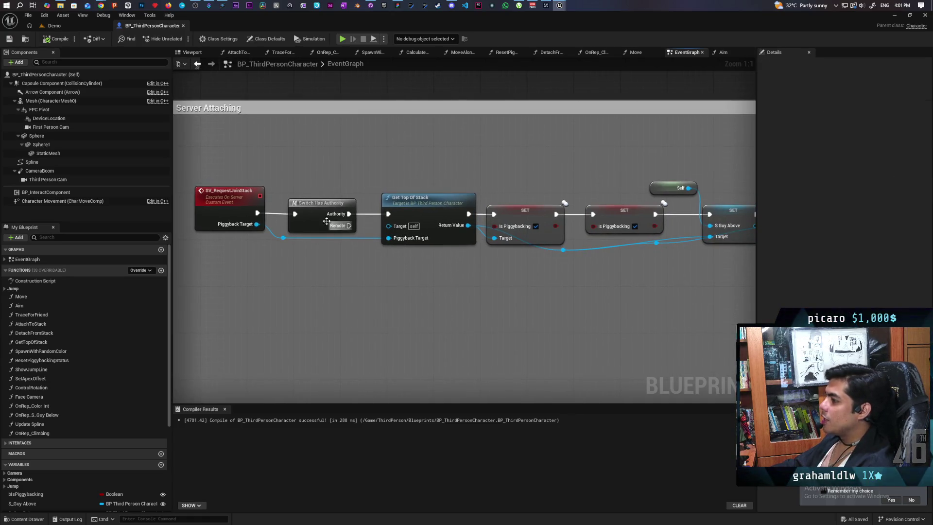
mouse_move(265, 207)
left_mouse_down()
mouse_move(496, 273)
mouse_move(662, 267)
mouse_move(687, 279)
mouse_move(428, 295)
left_mouse_up()
left_click(544, 214)
left_click_drag(519, 286, 410, 285)
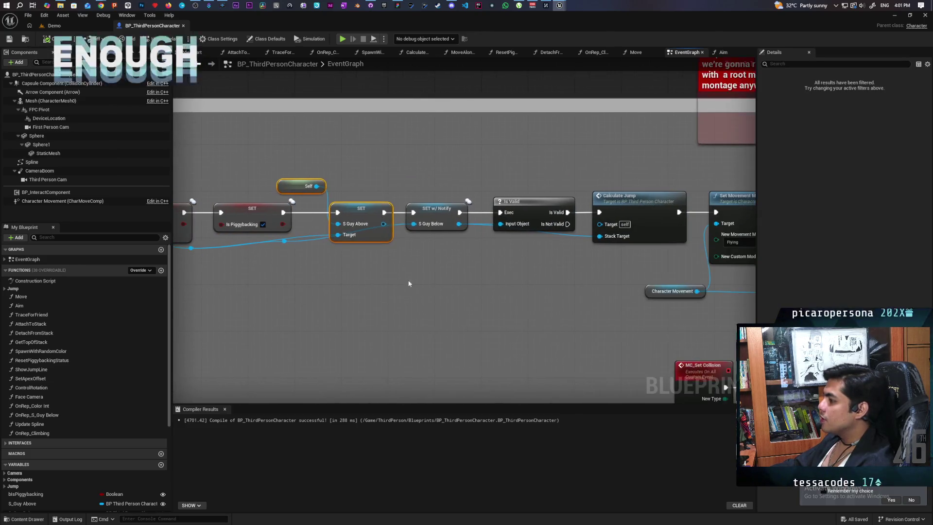
scroll(483, 304, "down", 4)
scroll(443, 317, "up", 4)
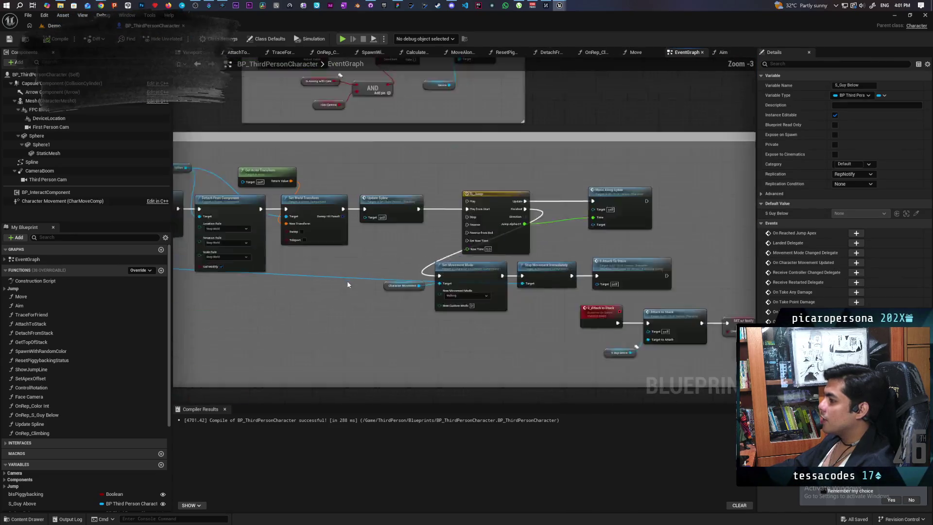
mouse_move(443, 317)
left_mouse_down()
mouse_move(539, 311)
mouse_move(325, 315)
mouse_move(439, 308)
left_mouse_up()
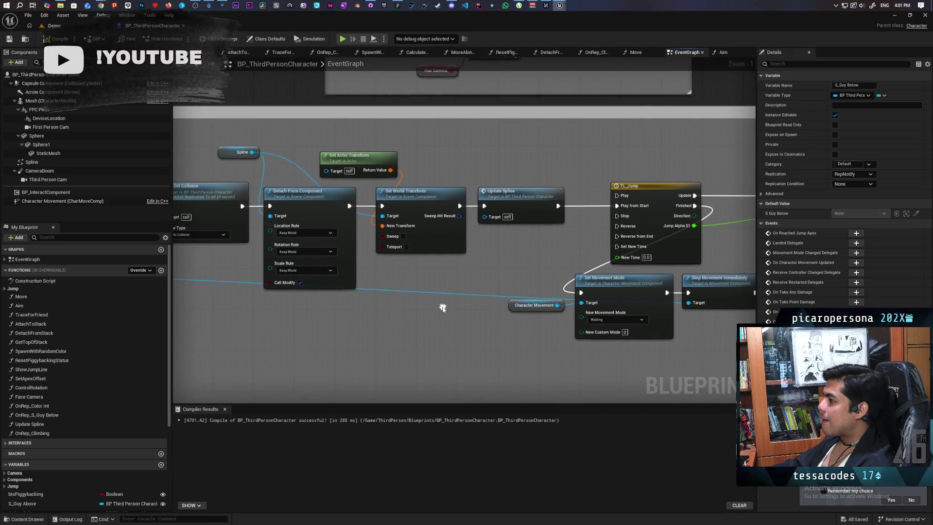
double_click(519, 220)
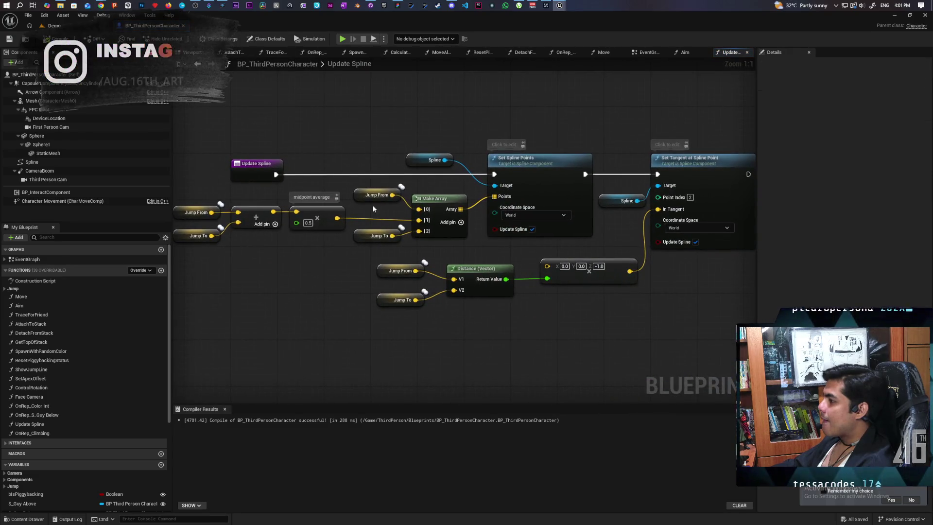
left_click(198, 63)
Step: Add a new custom event in the empty space above the TL_Jump timeline
scroll(494, 257, "down", 3)
scroll(494, 258, "up", 3)
mouse_move(500, 256)
left_mouse_down()
mouse_move(678, 250)
mouse_move(337, 252)
left_mouse_up()
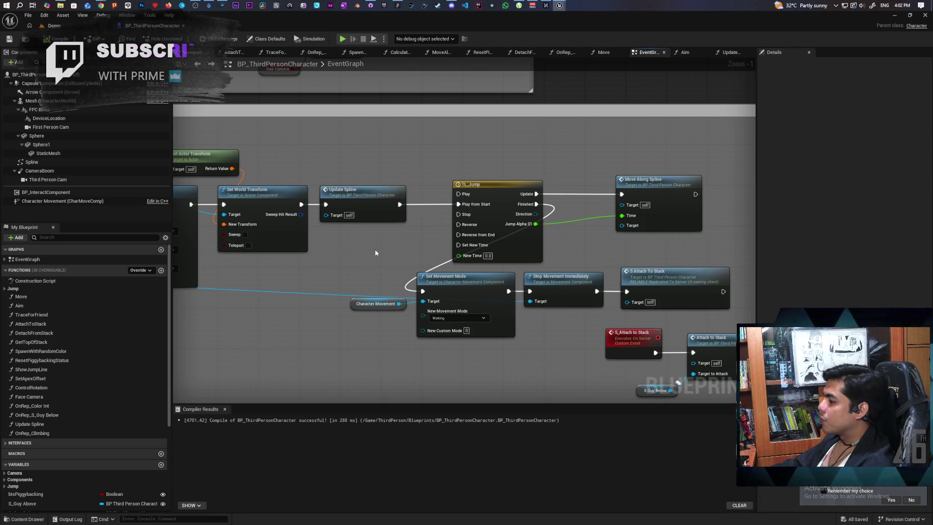
left_click_drag(375, 253, 380, 307)
left_click(461, 186)
left_click(461, 194)
type("MC Move Spline")
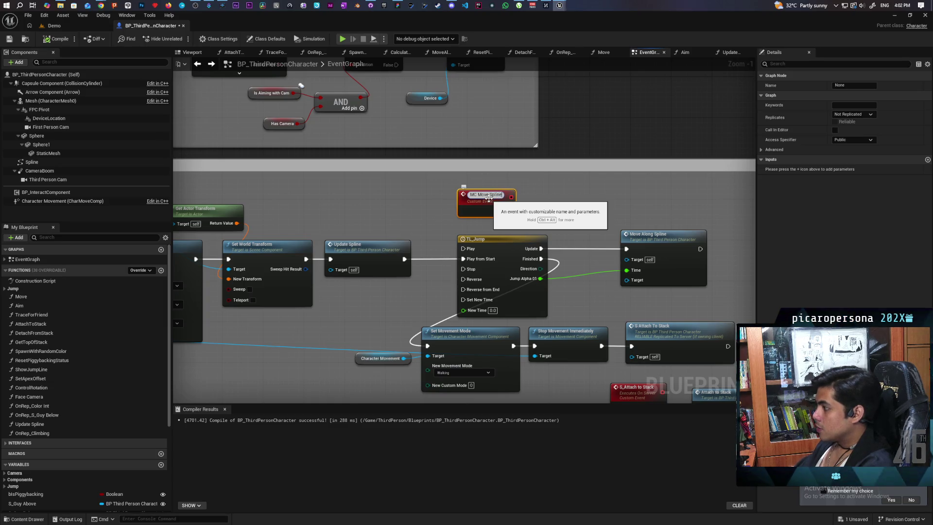
Step: Name the event MC Move Spline, set it to Multicast, and wire it to TL_Jump Play from Start
left_click(549, 221)
scroll(548, 223, "up", 1)
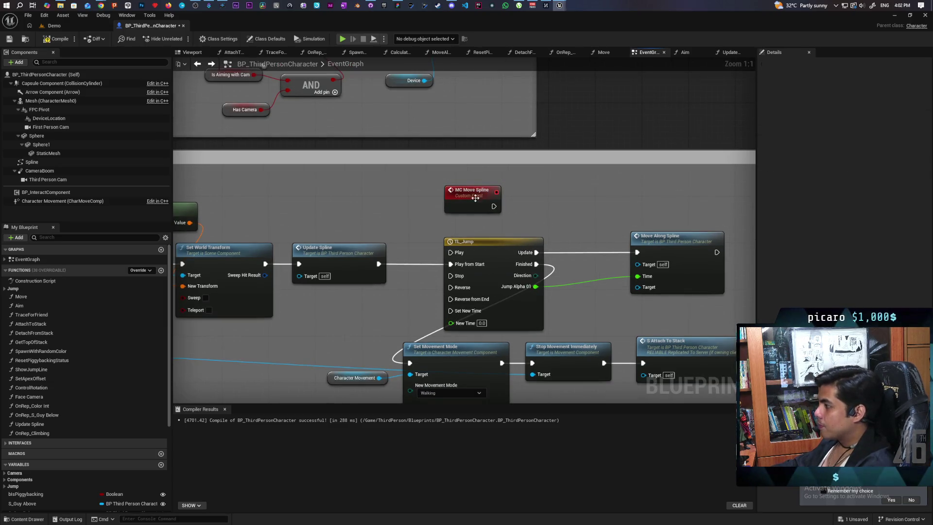
left_click(474, 198)
left_click(854, 114)
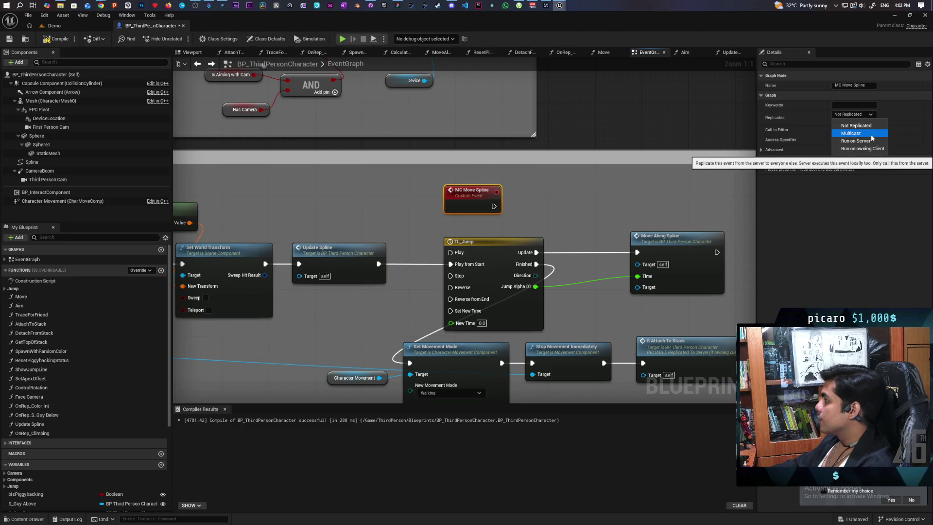
left_click(871, 135)
mouse_move(497, 211)
left_mouse_down()
mouse_move(442, 268)
mouse_move(461, 200)
mouse_move(451, 265)
mouse_move(588, 240)
left_mouse_up()
Step: Add an MC Move Spline call after Update Spline, disconnected from TL_Jump's Play from Start
mouse_move(475, 271)
left_mouse_down()
mouse_move(416, 209)
mouse_move(428, 215)
left_mouse_up()
type("move spline")
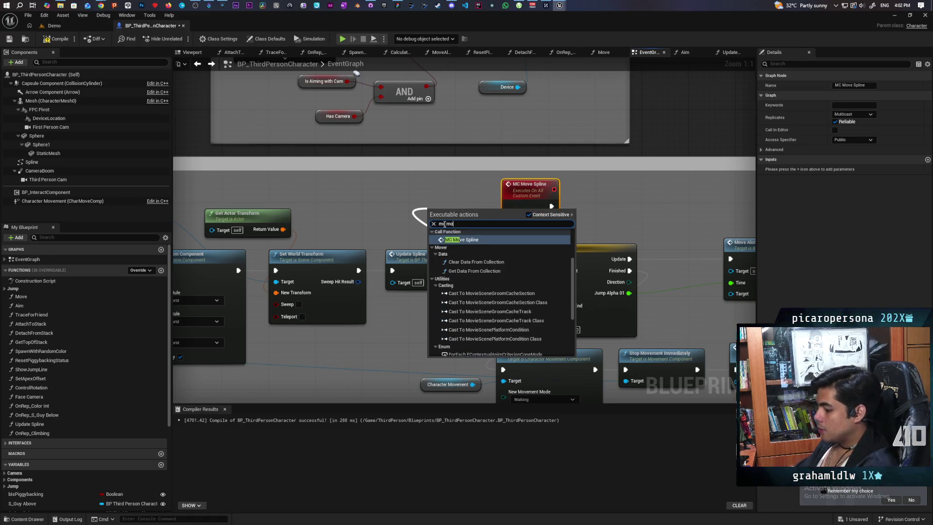
key("Return")
left_click_drag(442, 222, 410, 220)
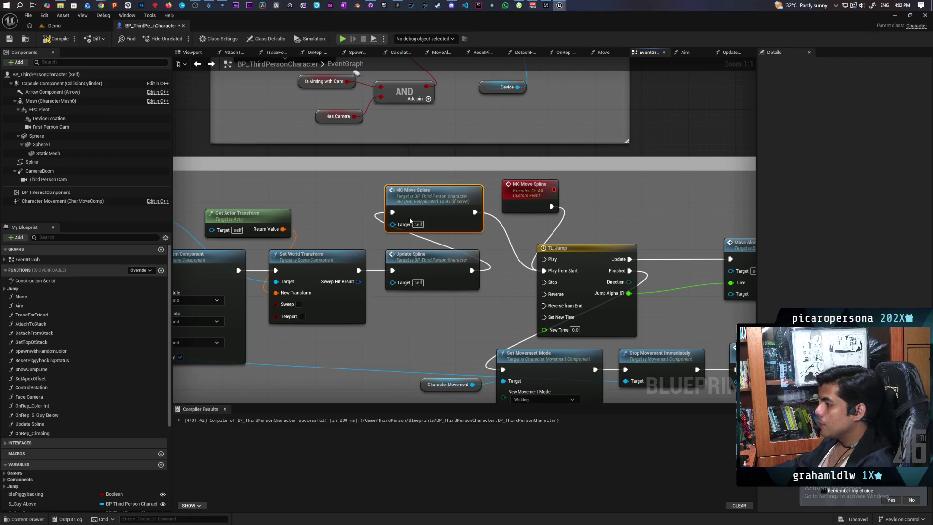
left_click(499, 224, "alt")
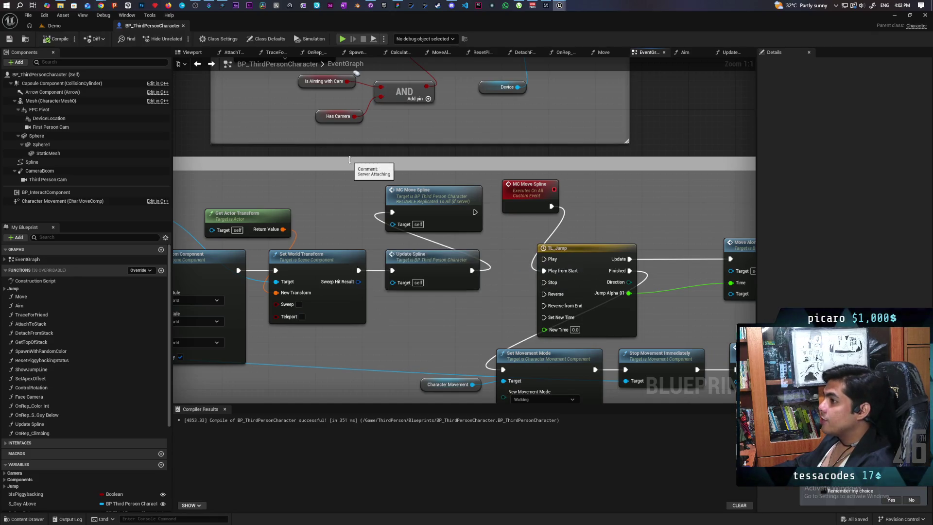
scroll(623, 262, "down", 1)
scroll(520, 256, "up", 1)
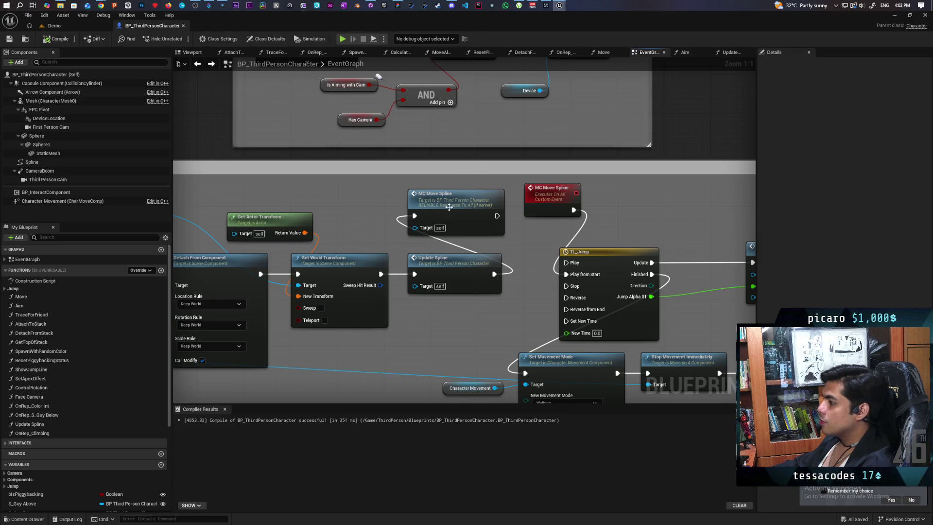
mouse_move(493, 15)
left_mouse_down()
mouse_move(494, 53)
mouse_move(690, 58)
mouse_move(549, 45)
left_mouse_up()
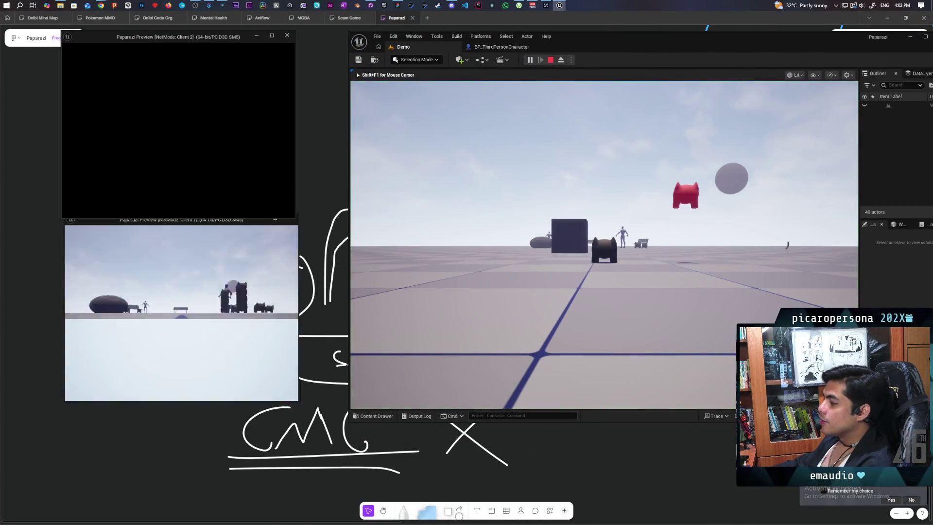
left_click(141, 194)
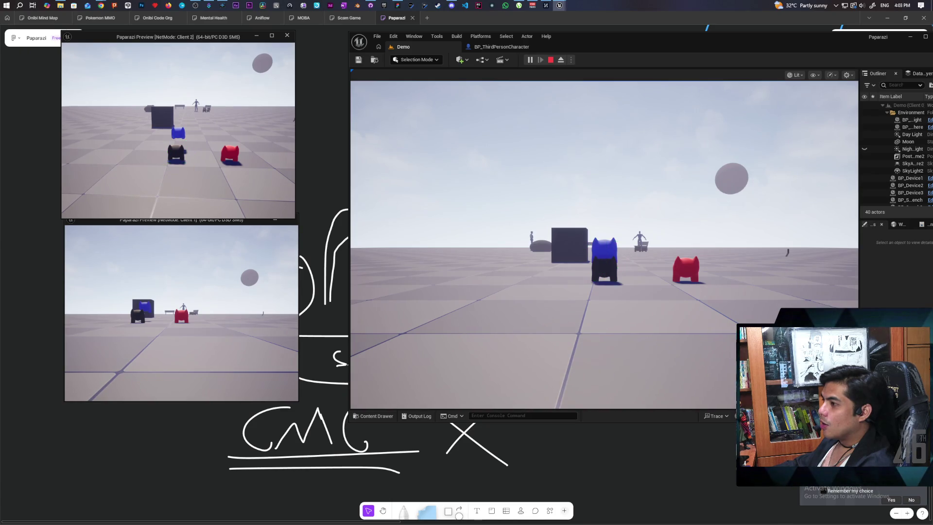
key("Escape")
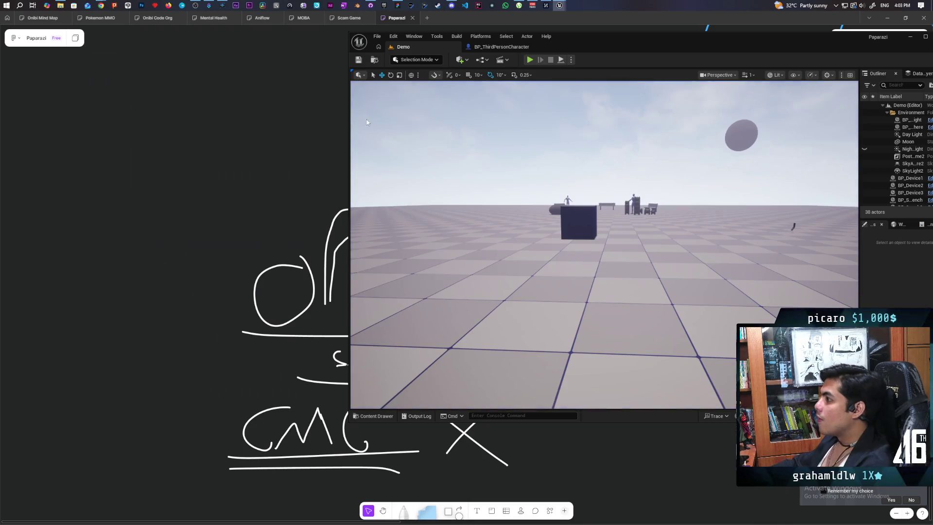
Step: Locate the MC Move Spline and Update Spline nodes and inspect the Update Spline function
left_click(496, 48)
scroll(602, 194, "down", 3)
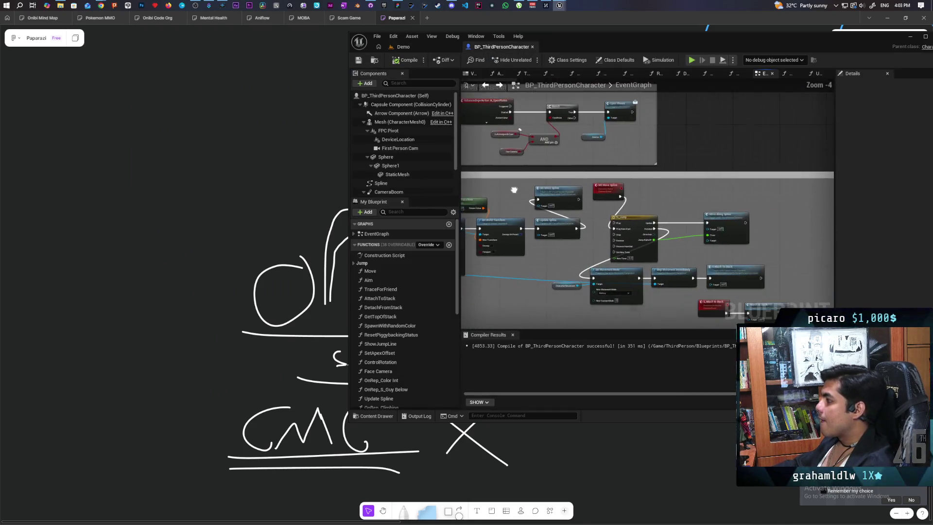
scroll(520, 202, "up", 3)
mouse_move(520, 202)
left_mouse_down()
mouse_move(680, 192)
mouse_move(598, 177)
mouse_move(538, 197)
mouse_move(635, 201)
mouse_move(669, 238)
mouse_move(591, 242)
left_mouse_up()
scroll(550, 184, "down", 3)
scroll(635, 201, "up", 3)
scroll(635, 201, "down", 3)
scroll(591, 244, "up", 3)
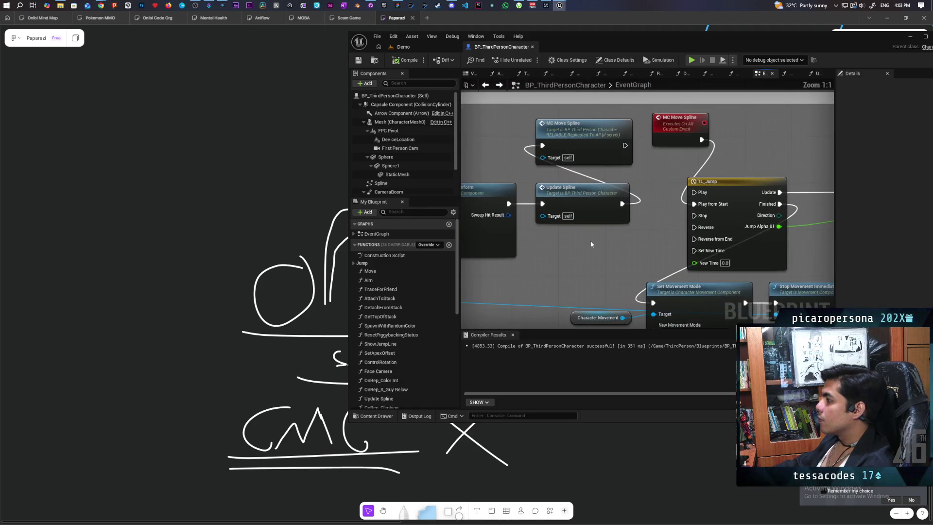
double_click(598, 210)
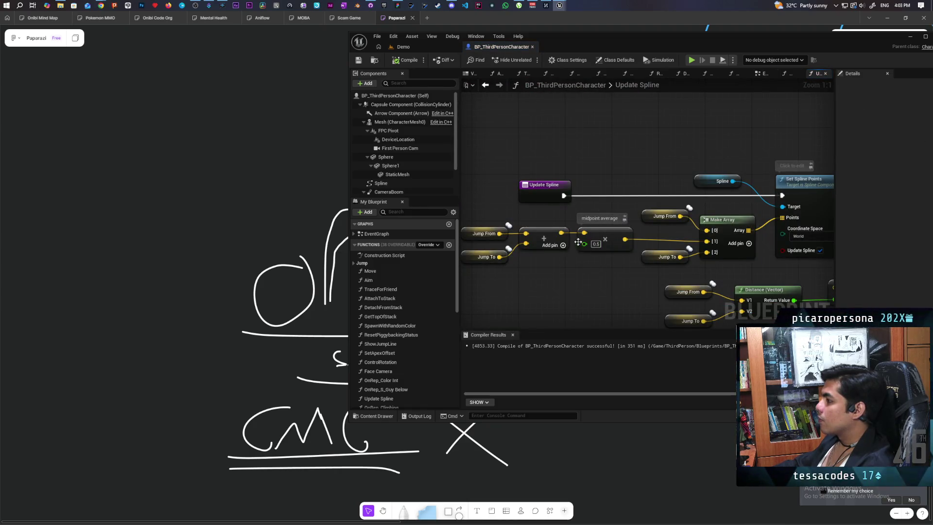
left_click(485, 86)
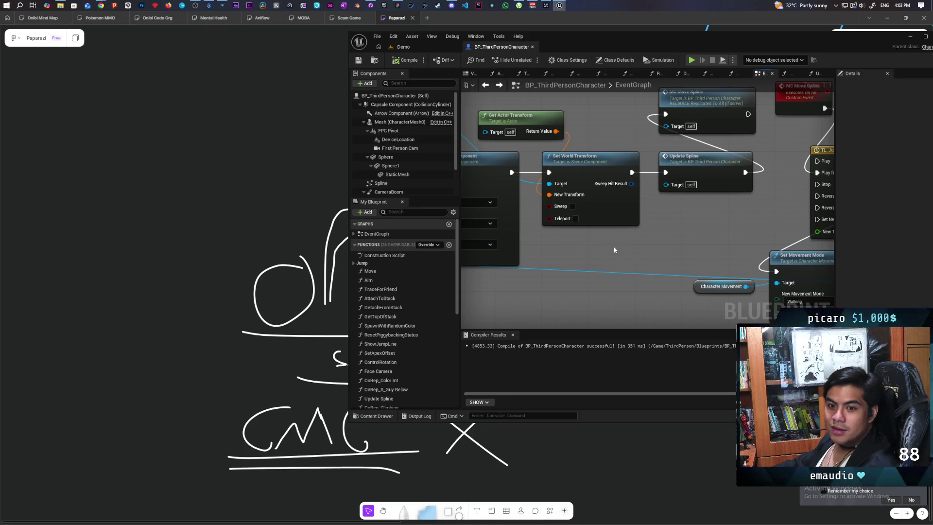
Step: Connect Set World Transform's execution output to the MC Move Spline call
scroll(615, 251, "down", 2)
mouse_move(567, 271)
left_mouse_down()
mouse_move(788, 259)
mouse_move(660, 240)
left_mouse_up()
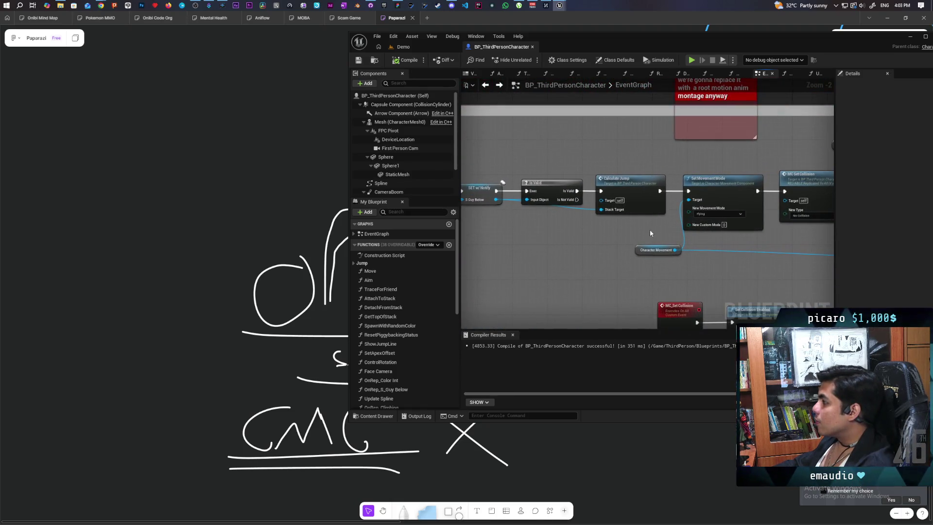
scroll(655, 225, "up", 2)
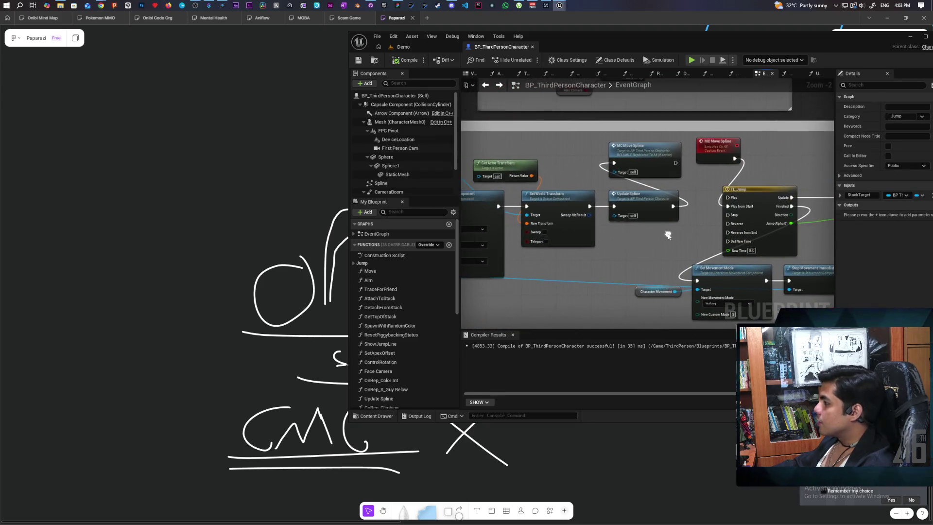
left_click_drag(643, 198, 666, 198)
left_click_drag(651, 142, 609, 135)
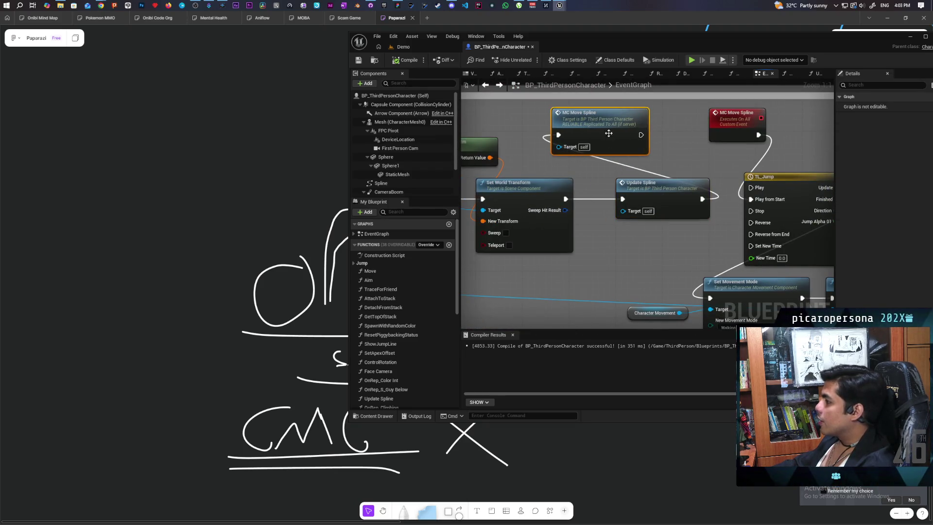
left_click_drag(571, 198, 546, 146)
left_click_drag(618, 142, 617, 142)
left_click(568, 174)
left_click_drag(565, 199, 557, 136)
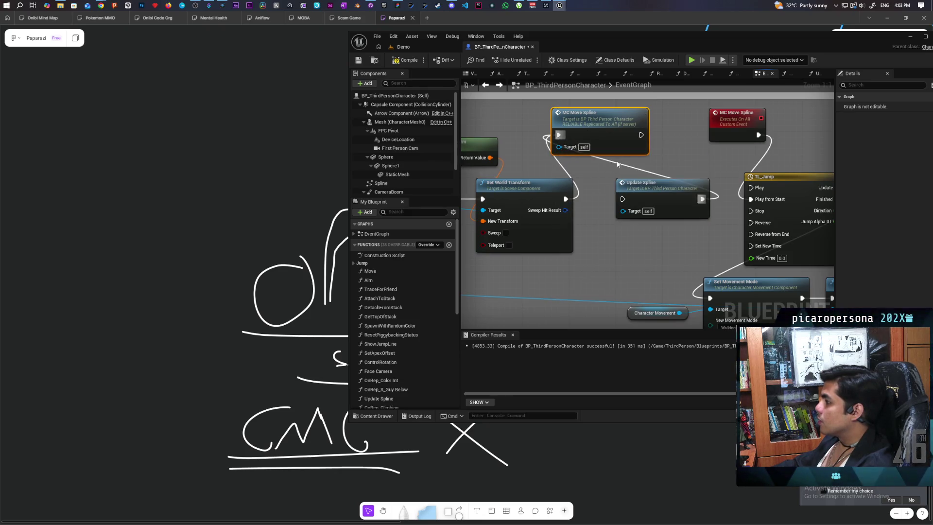
Step: Chain the MC Move Spline event into Update Spline, then TL_Jump Play from Start, and save
mouse_move(661, 185)
left_mouse_down()
mouse_move(698, 150)
mouse_move(739, 146)
mouse_move(712, 139)
left_mouse_up()
left_click_drag(788, 138, 670, 209)
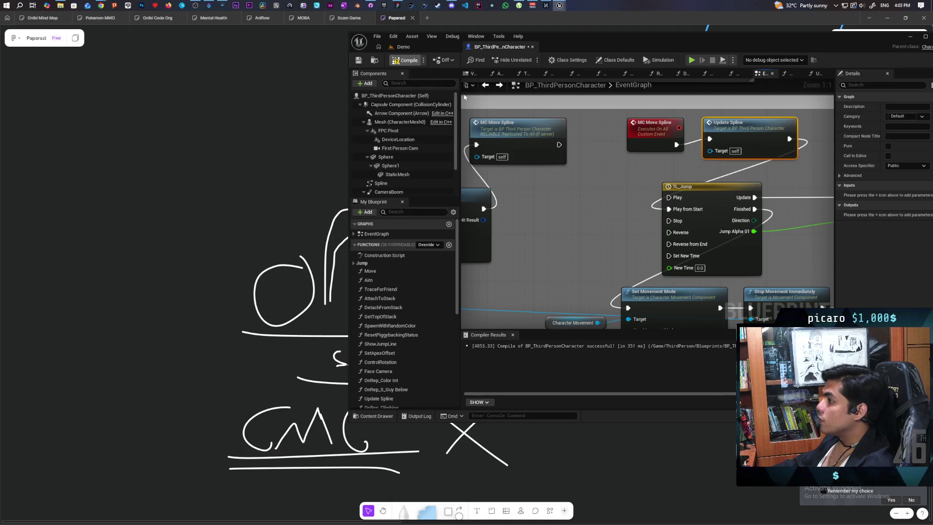
key("ctrl+s")
left_click(433, 47)
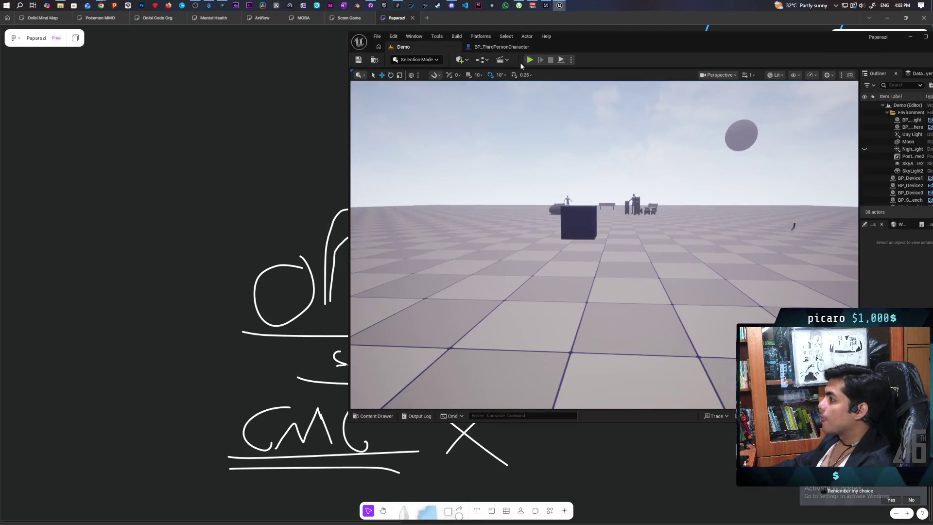
key("alt+p")
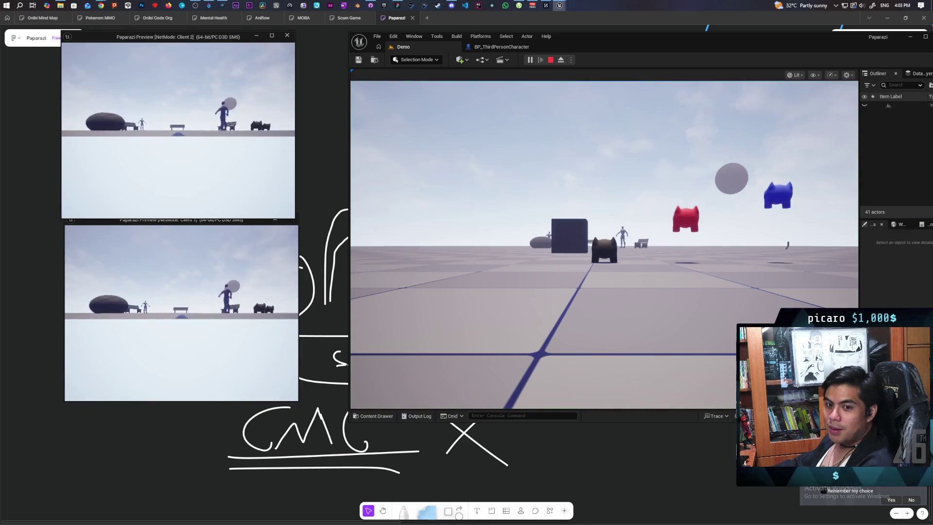
key("alt+Tab")
key("w")
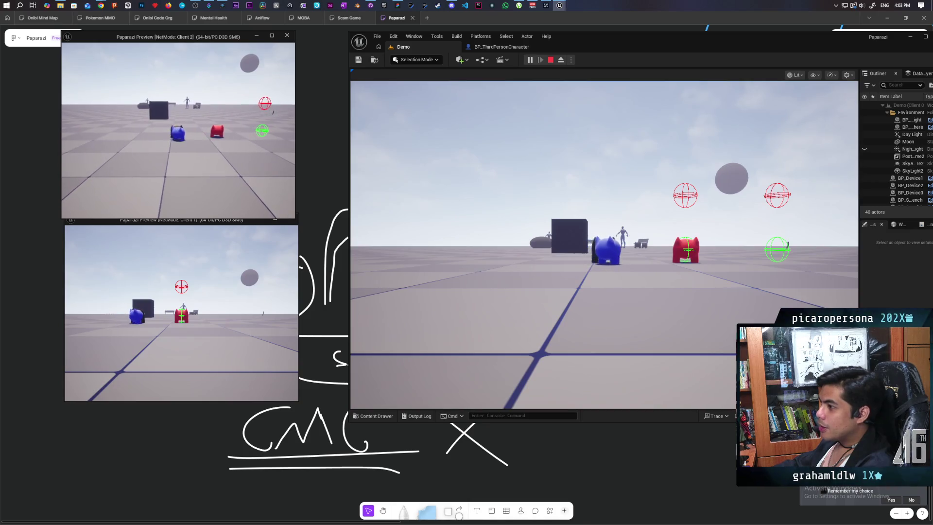
key("e")
key("e")
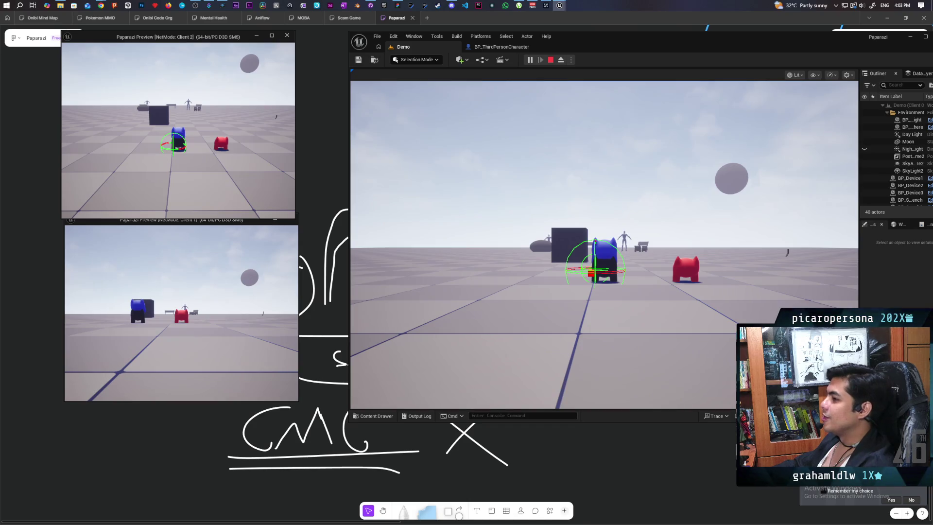
key("e")
key("s")
key("w")
key("a")
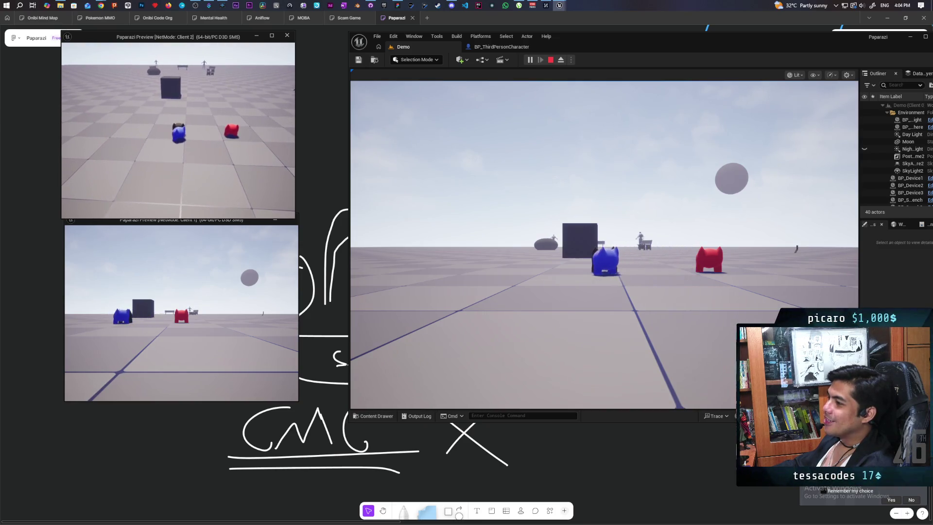
key("e")
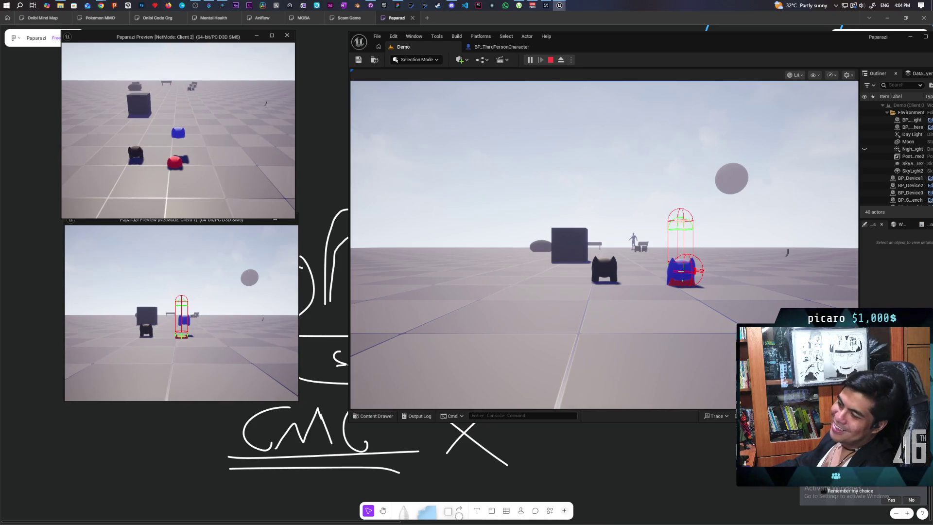
key("Escape")
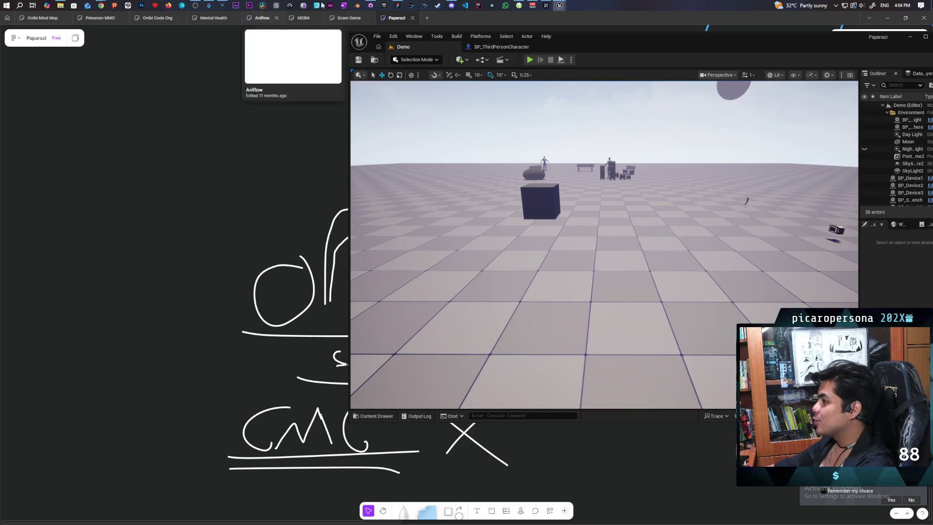
Step: Reconnect Set World Transform directly to Update Spline and compile
left_click(501, 47)
scroll(572, 210, "up", 6)
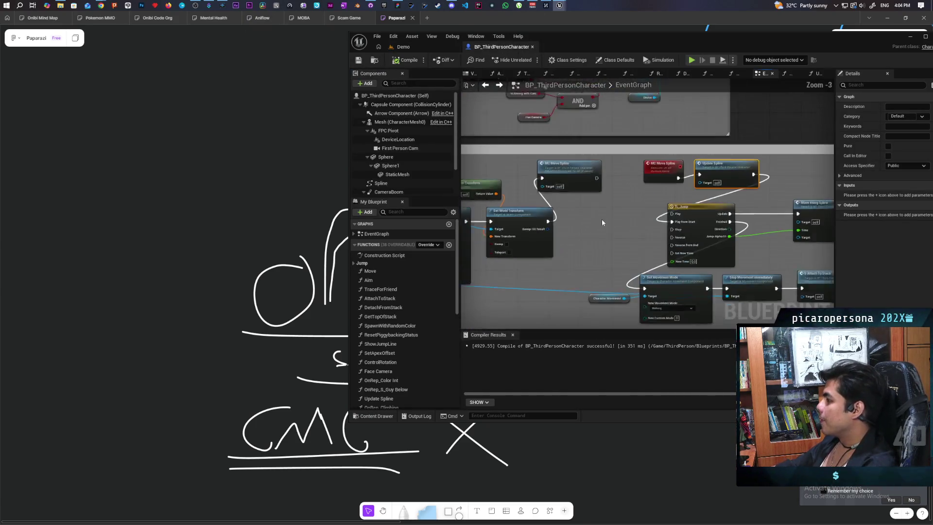
mouse_move(652, 225)
left_mouse_down()
mouse_move(568, 294)
mouse_move(718, 211)
mouse_move(596, 250)
left_mouse_up()
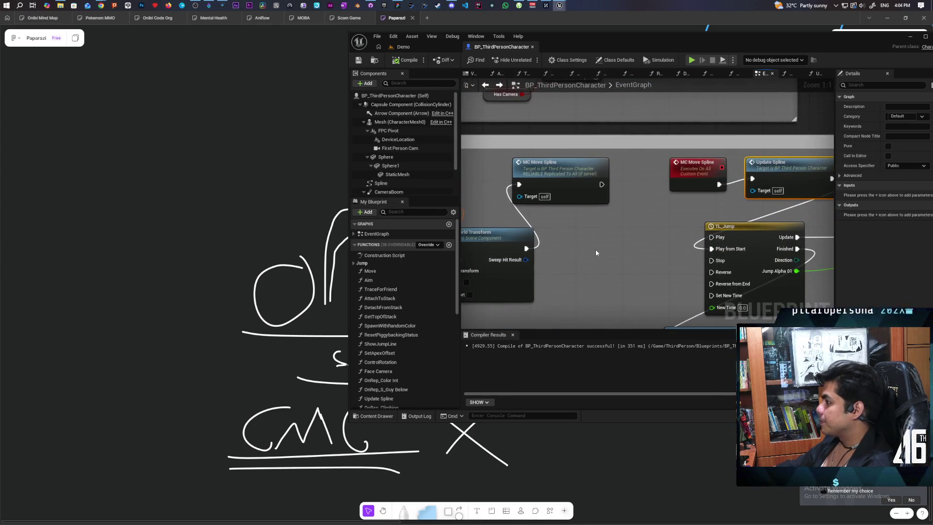
mouse_move(526, 249)
left_mouse_down()
mouse_move(737, 204)
mouse_move(752, 179)
mouse_move(739, 243)
mouse_move(603, 250)
mouse_move(613, 246)
left_mouse_up()
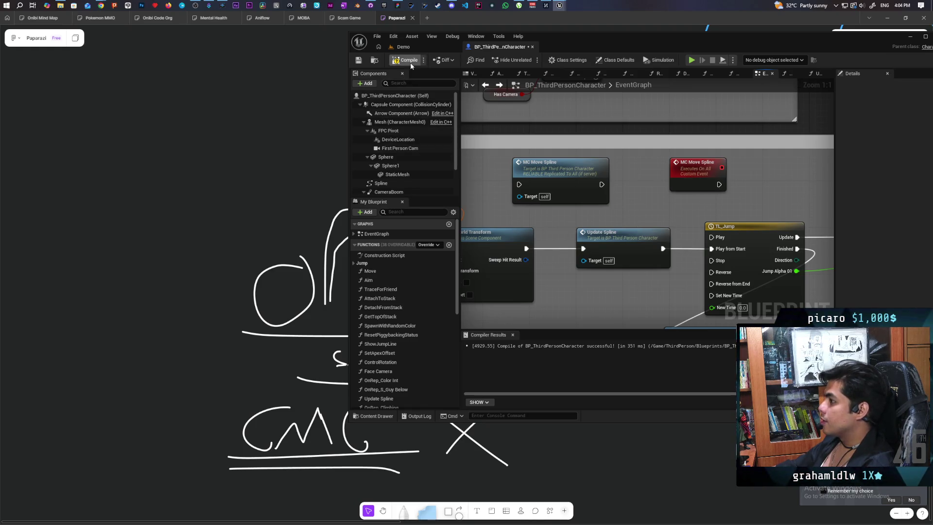
left_click(357, 62)
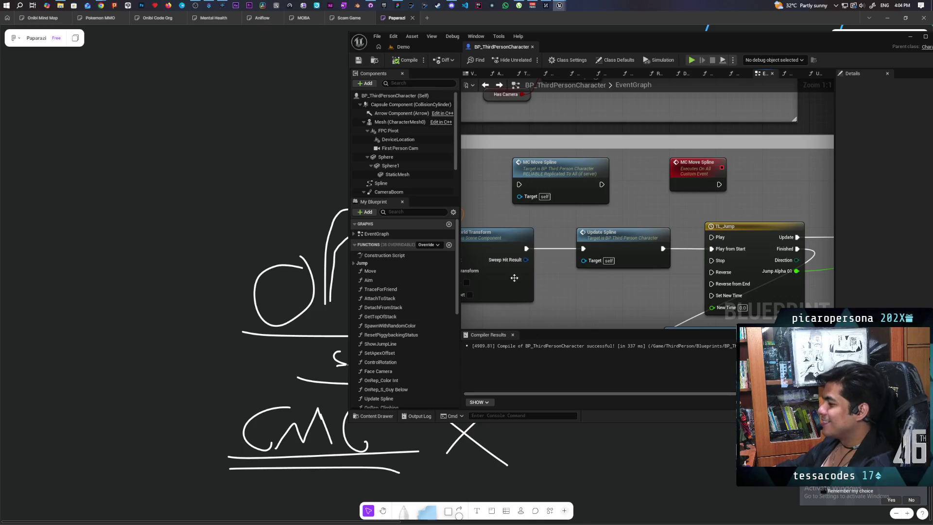
Step: Check the OnRep_Climbing function, save all changes, and return to the Demo level
scroll(409, 355, "down", 5)
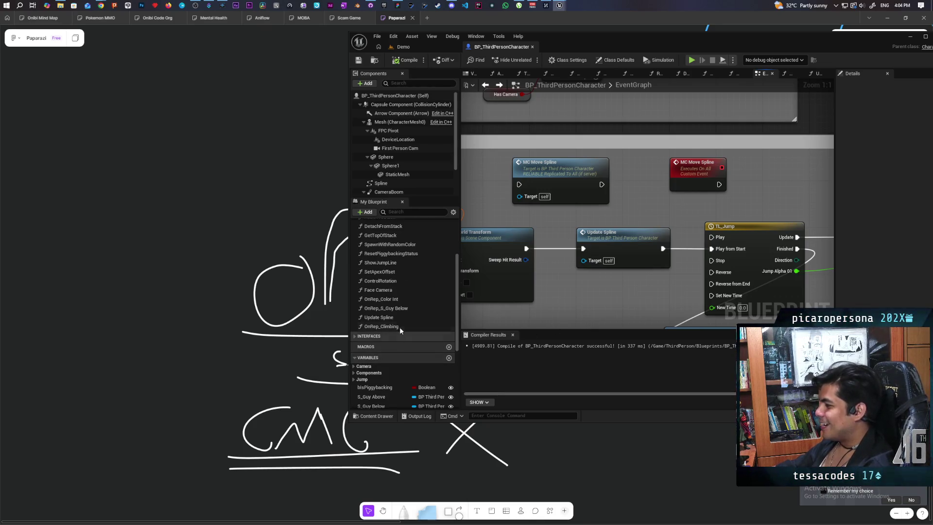
double_click(389, 327)
scroll(636, 242, "up", 4)
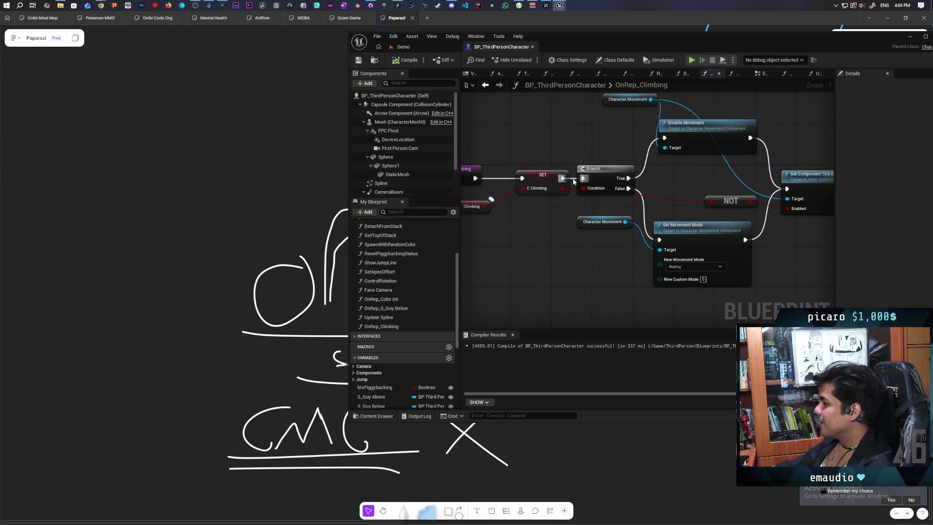
key("ctrl+shift+s")
left_click(422, 45)
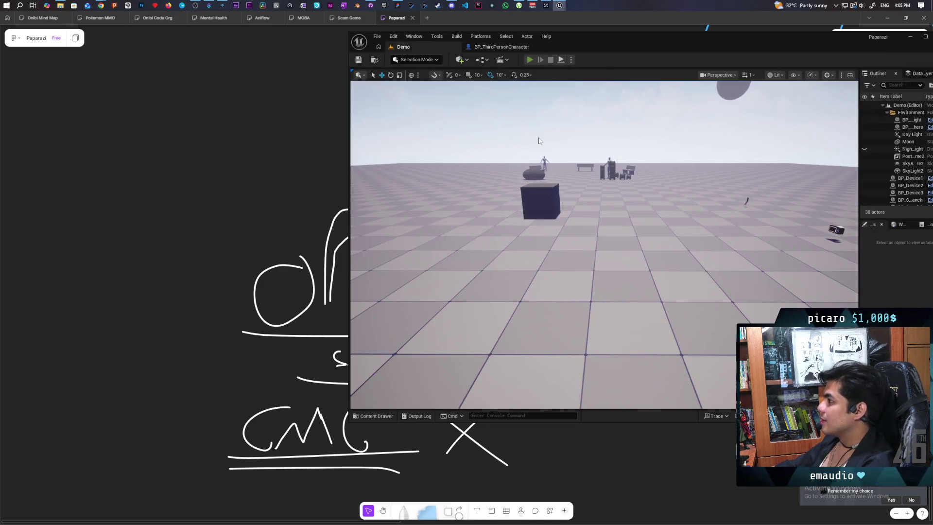
Step: Launch the two-client play session and walk the blue character across the level with W
key("alt+p")
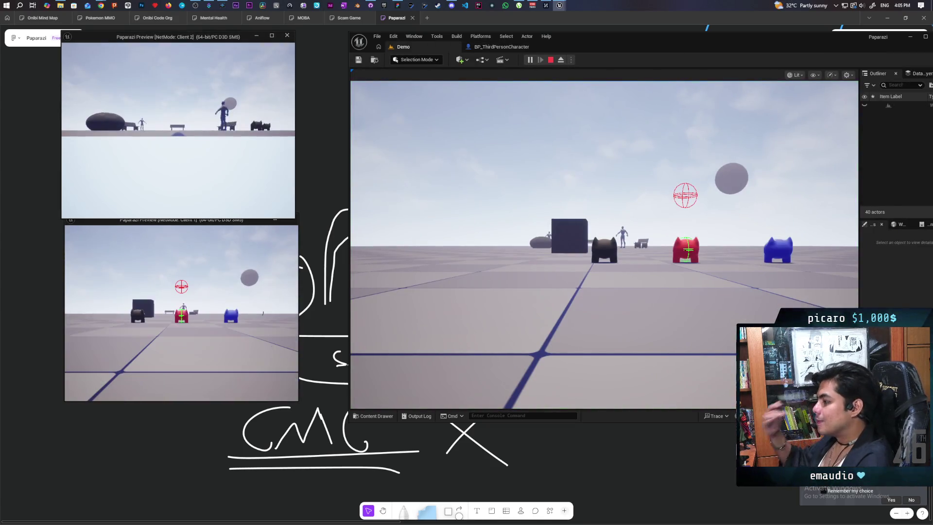
left_click(230, 146)
key("w")
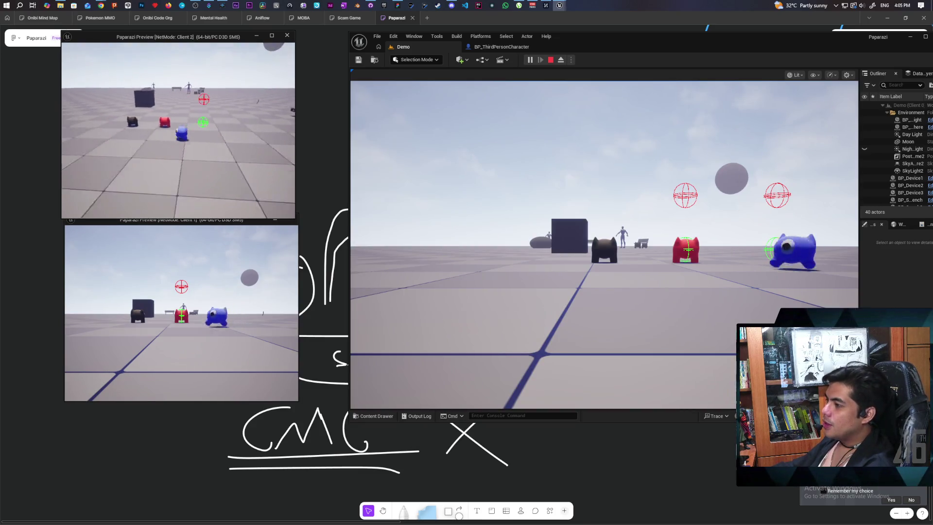
key("w")
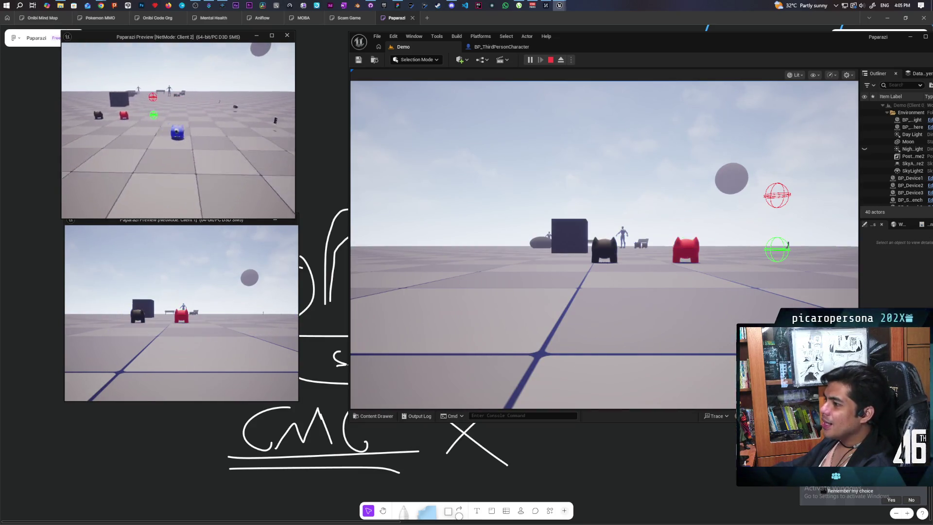
key("w")
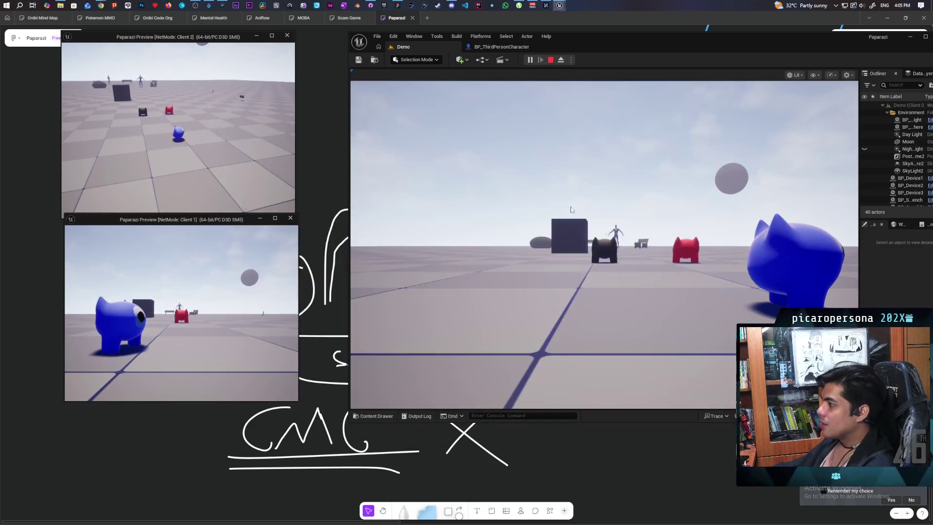
left_click(604, 243)
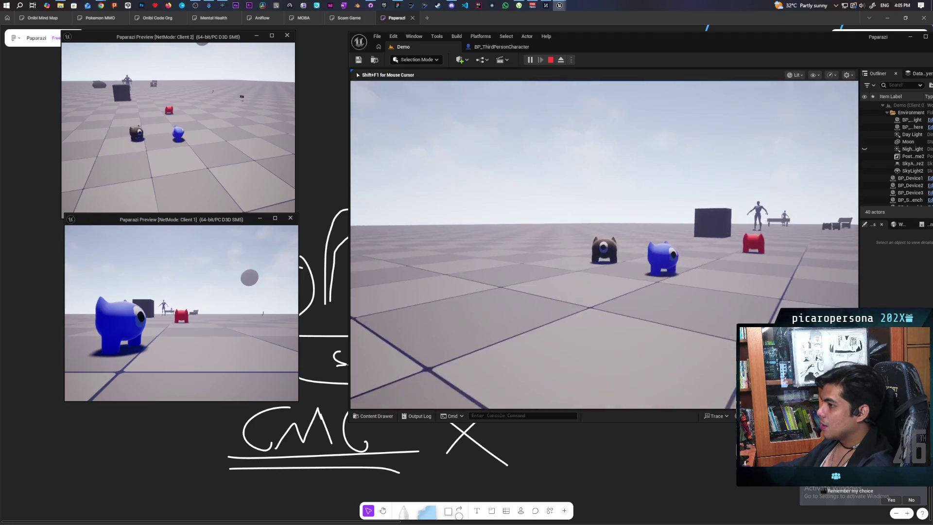
key("alt+Tab")
key("w")
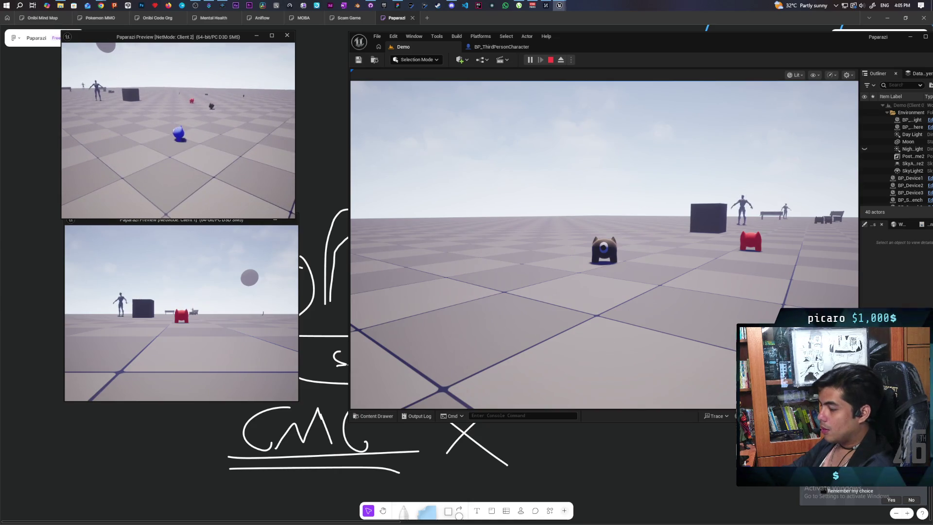
key("w")
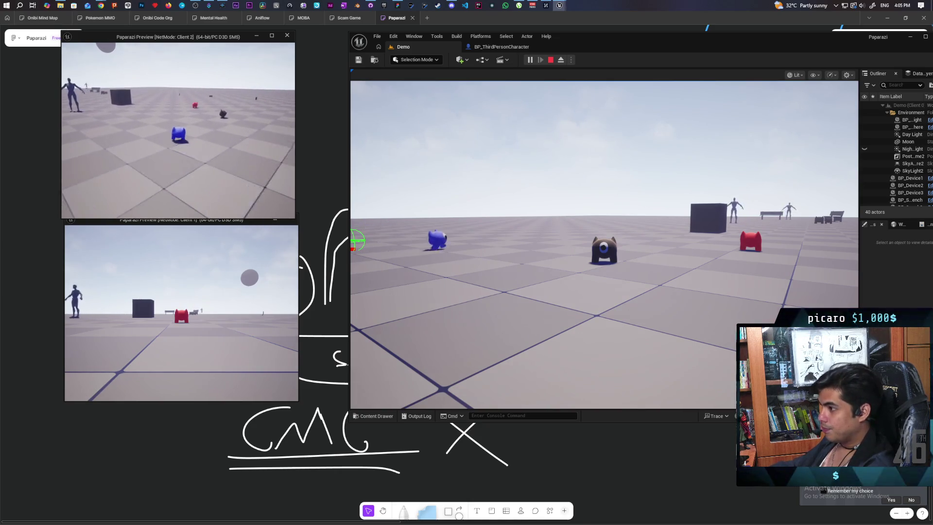